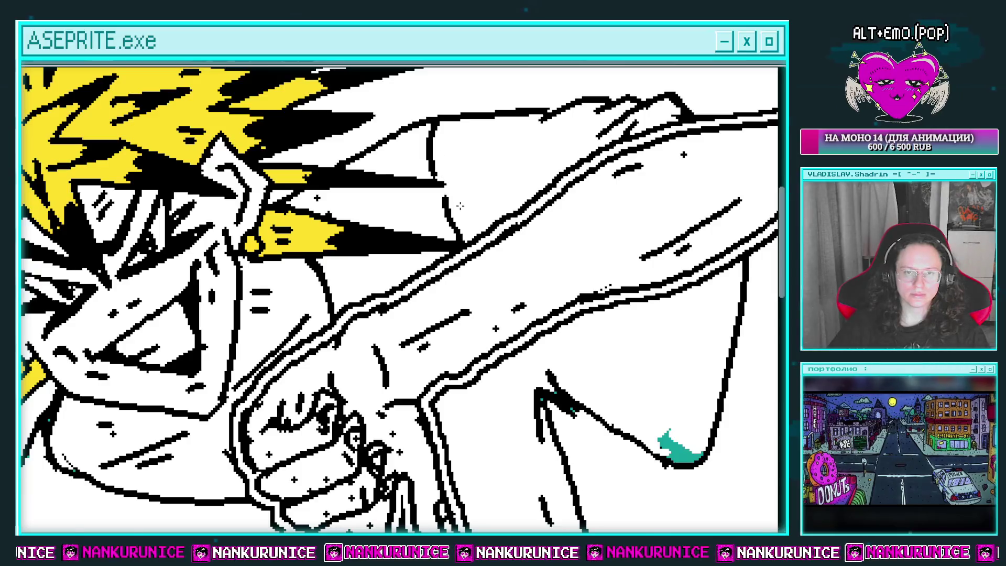
Bucket-fill the white background around the spiky-haired character with teal, redoing the fill once
{"action": "left_click", "coordinate": [458, 204]}
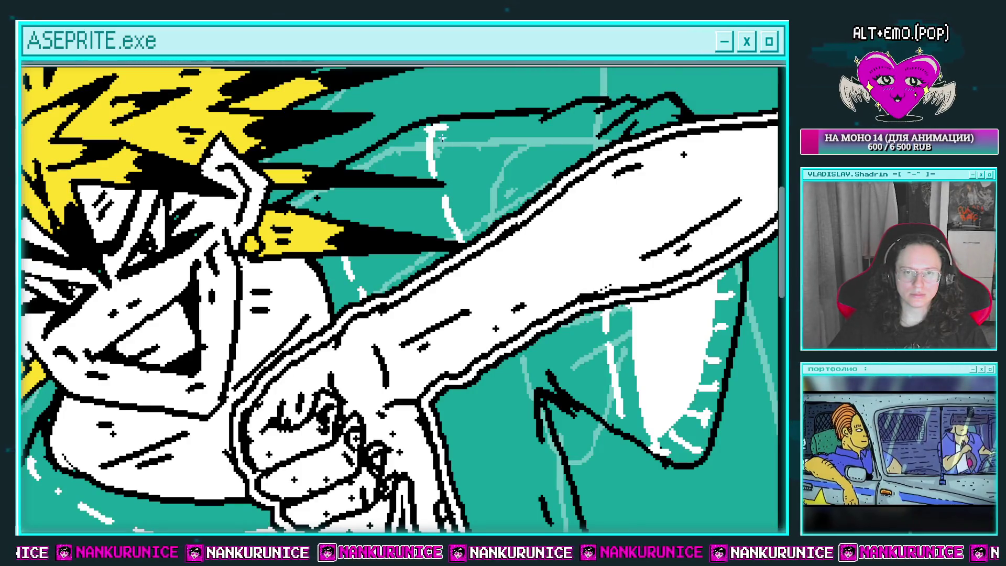
{"action": "left_click_drag", "start_coordinate": [443, 137], "coordinate": [394, 162]}
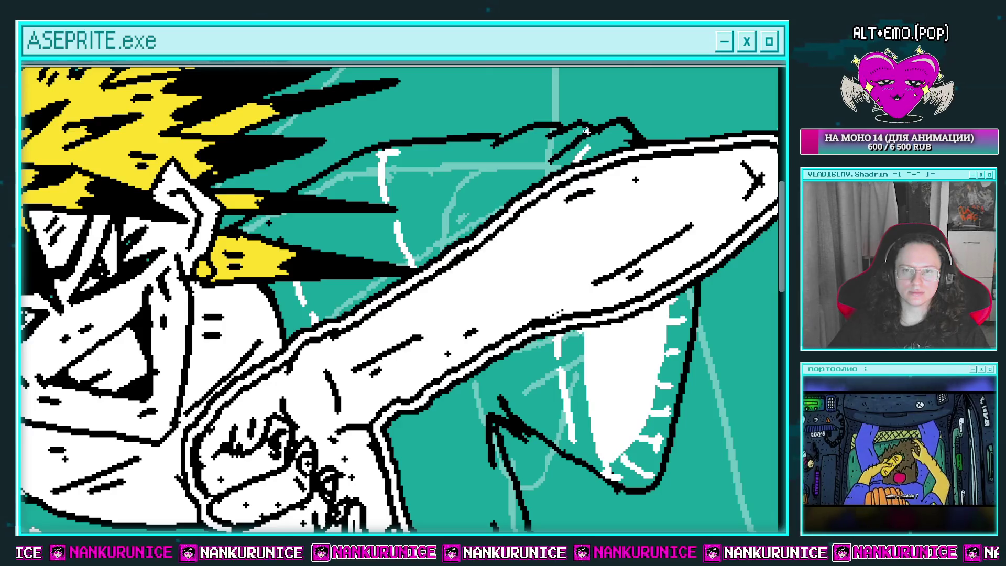
{"action": "left_click", "coordinate": [582, 139]}
{"action": "left_click", "coordinate": [583, 138]}
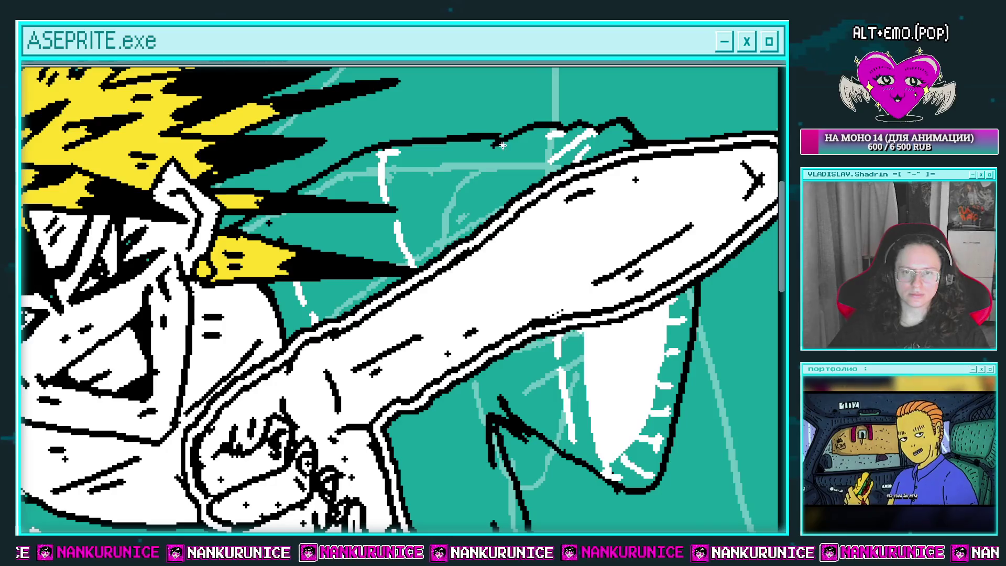
{"action": "scroll", "coordinate": [477, 157], "scroll_direction": "down", "scroll_amount": 1}
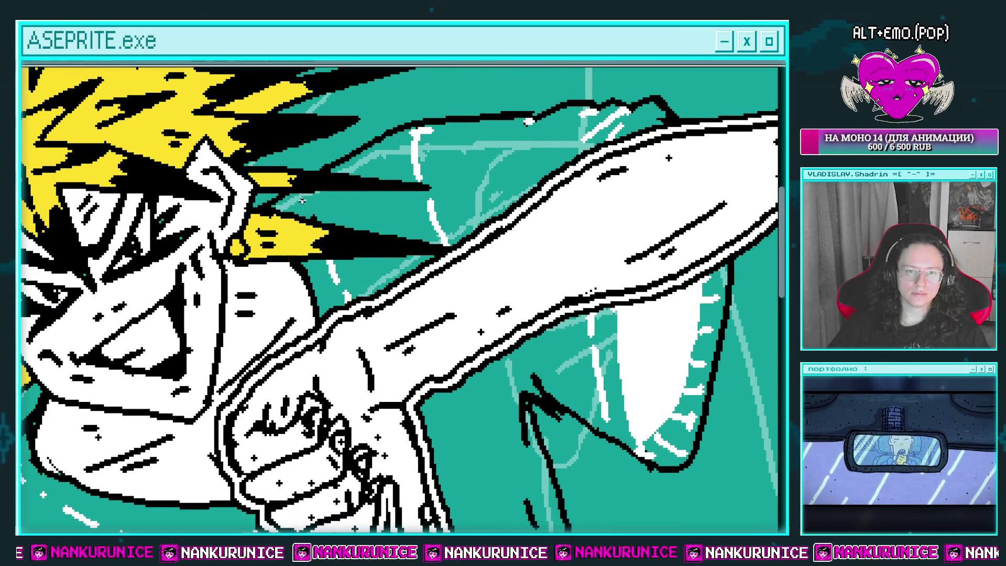
{"action": "scroll", "coordinate": [313, 217], "scroll_direction": "down", "scroll_amount": 4}
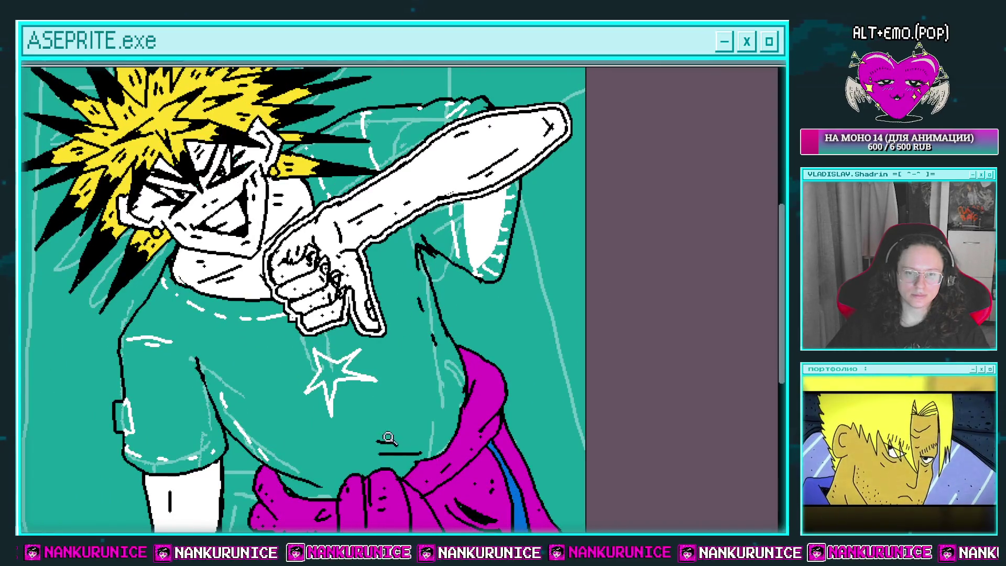
Recolour the two mouth lines and a nearby black line white with the bucket
{"action": "scroll", "coordinate": [409, 441], "scroll_direction": "up", "scroll_amount": 4}
{"action": "left_click", "coordinate": [409, 413]}
{"action": "left_click", "coordinate": [405, 381]}
{"action": "scroll", "coordinate": [333, 322], "scroll_direction": "down", "scroll_amount": 2}
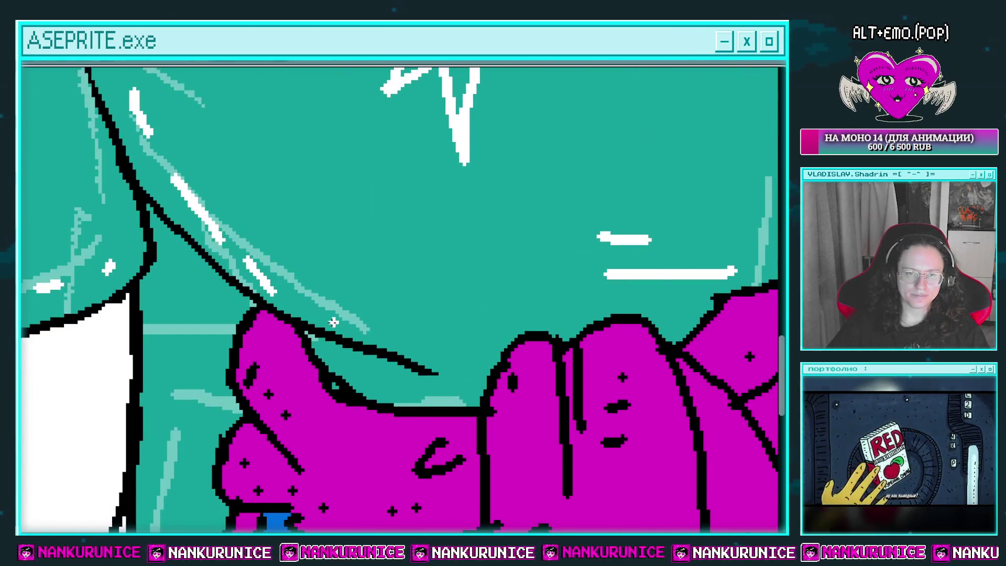
{"action": "left_click", "coordinate": [326, 342]}
{"action": "scroll", "coordinate": [565, 191], "scroll_direction": "up", "scroll_amount": 2}
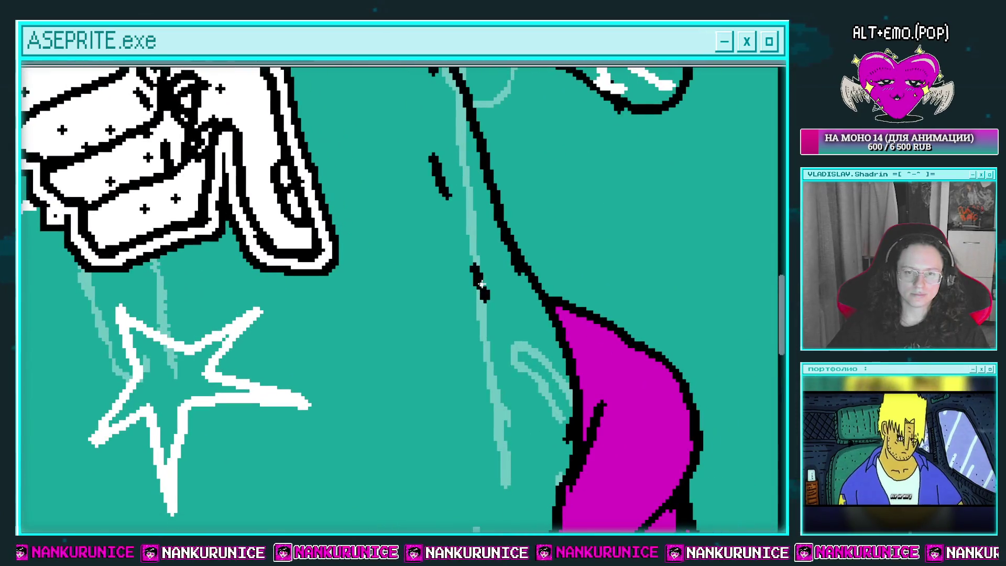
Paint white highlight strokes on the shirt near the star
{"action": "left_click_drag", "start_coordinate": [474, 265], "coordinate": [486, 299]}
{"action": "left_click_drag", "start_coordinate": [430, 156], "coordinate": [468, 250]}
{"action": "scroll", "coordinate": [440, 186], "scroll_direction": "up", "scroll_amount": 3}
{"action": "scroll", "coordinate": [483, 219], "scroll_direction": "up", "scroll_amount": 1}
{"action": "scroll", "coordinate": [471, 206], "scroll_direction": "down", "scroll_amount": 3}
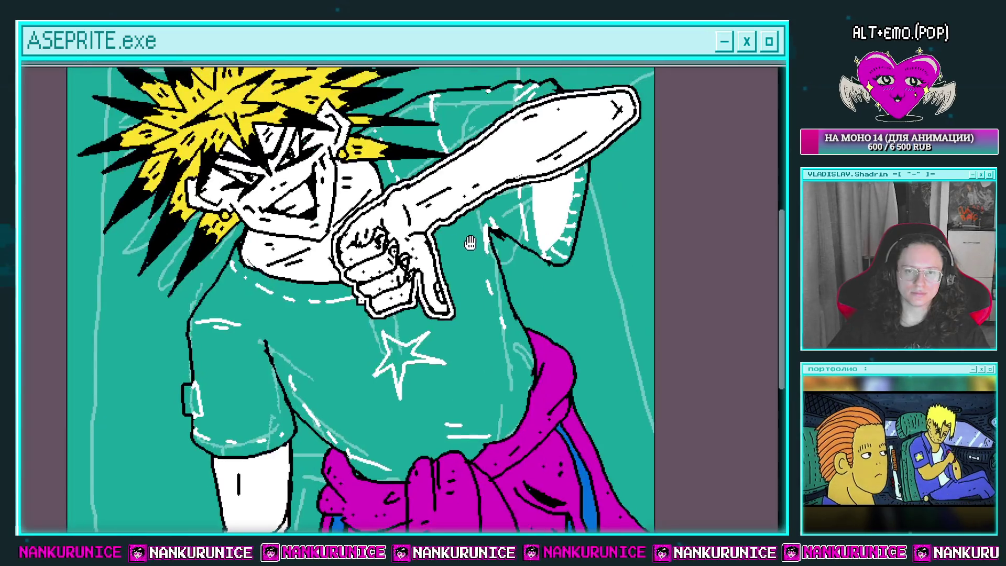
{"action": "scroll", "coordinate": [346, 257], "scroll_direction": "up", "scroll_amount": 1}
{"action": "scroll", "coordinate": [437, 237], "scroll_direction": "down", "scroll_amount": 1}
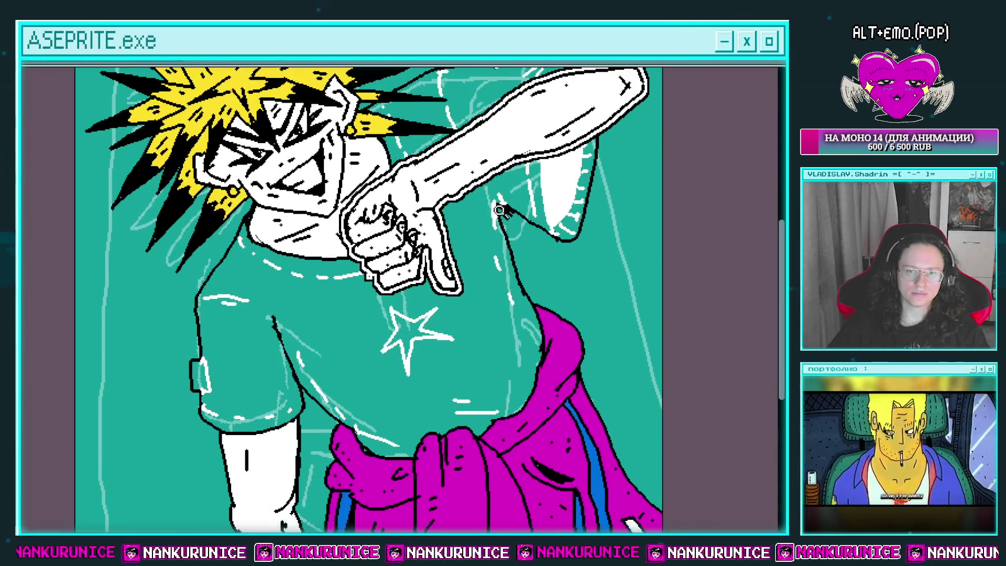
{"action": "scroll", "coordinate": [527, 268], "scroll_direction": "up", "scroll_amount": 1}
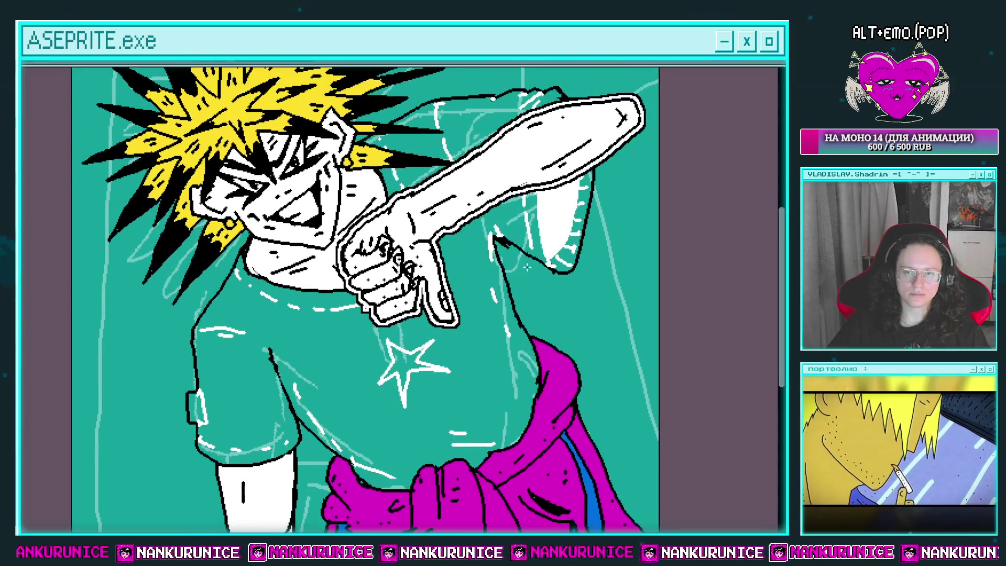
{"action": "scroll", "coordinate": [430, 189], "scroll_direction": "up", "scroll_amount": 1}
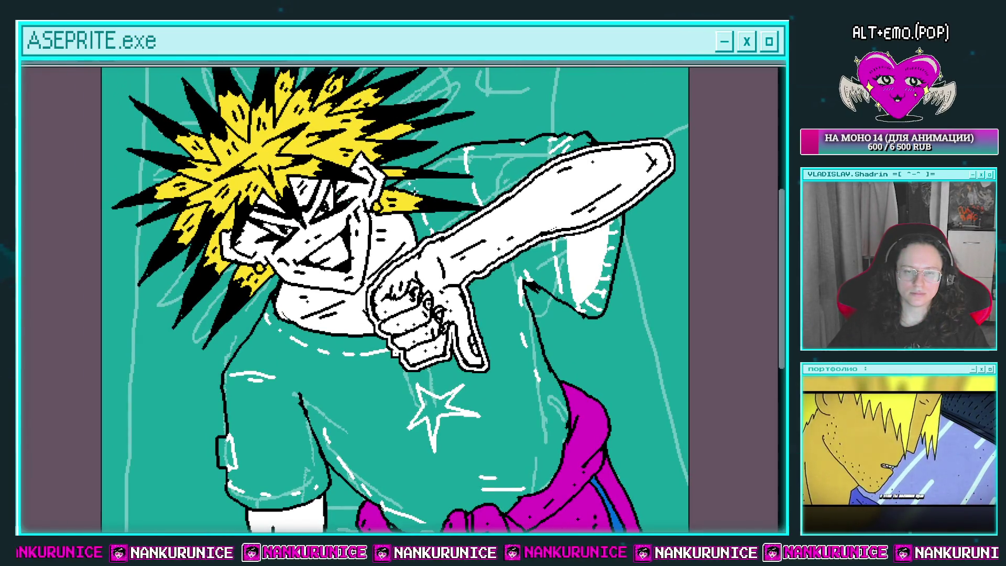
Hide layers Слой 885 and Слой 884 in the timeline
{"action": "key", "text": "Tab"}
{"action": "left_click", "coordinate": [25, 115]}
{"action": "left_click", "coordinate": [25, 101]}
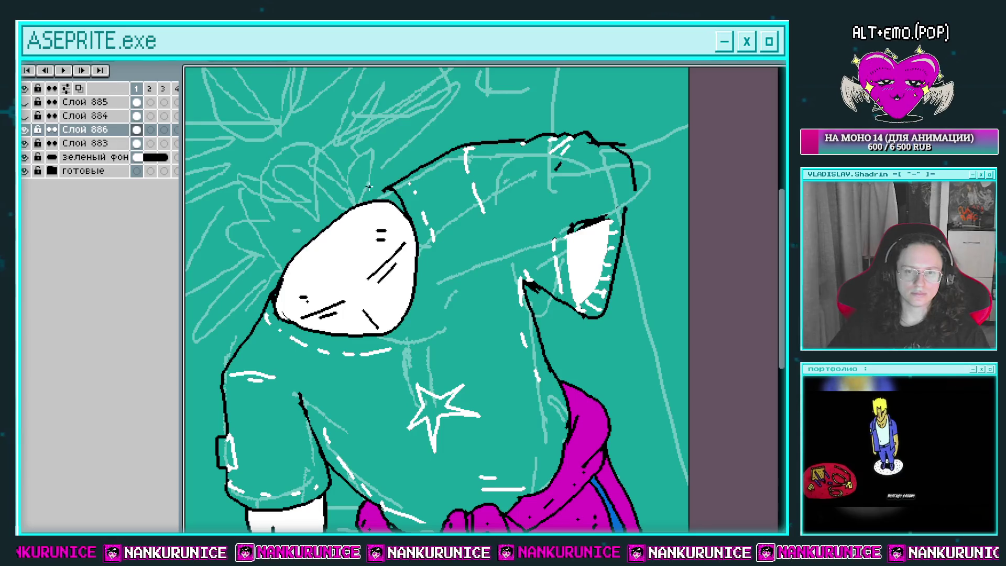
Fill the character's shirt solid black, undoing one mistaken fill
{"action": "key", "text": "Tab"}
{"action": "scroll", "coordinate": [382, 191], "scroll_direction": "up", "scroll_amount": 2}
{"action": "scroll", "coordinate": [407, 201], "scroll_direction": "down", "scroll_amount": 2}
{"action": "left_click_drag", "start_coordinate": [407, 202], "coordinate": [387, 163]}
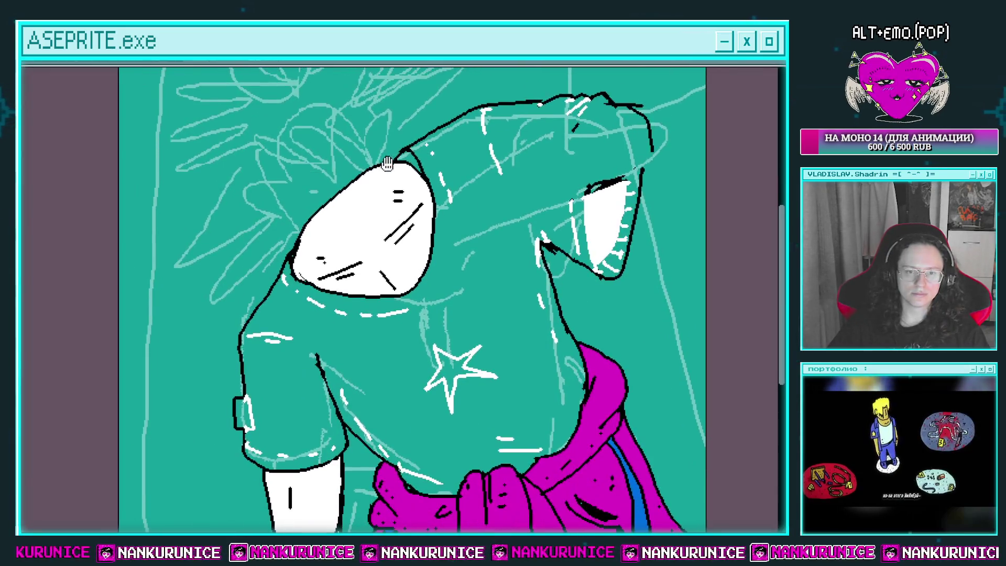
{"action": "scroll", "coordinate": [403, 189], "scroll_direction": "down", "scroll_amount": 2}
{"action": "left_click", "coordinate": [422, 214]}
{"action": "scroll", "coordinate": [423, 214], "scroll_direction": "up", "scroll_amount": 1}
{"action": "key", "text": "ctrl+z"}
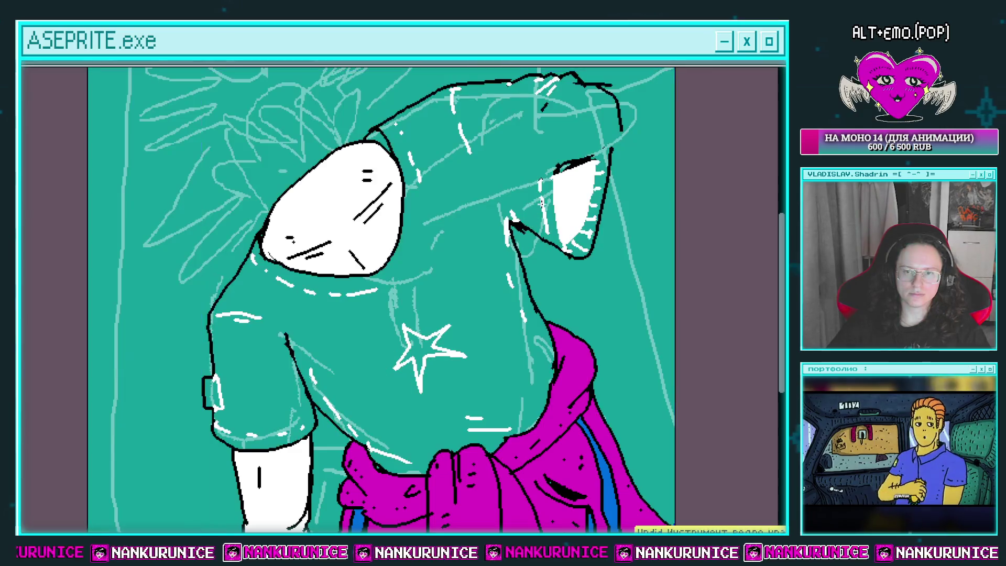
{"action": "scroll", "coordinate": [583, 207], "scroll_direction": "down", "scroll_amount": 1}
{"action": "scroll", "coordinate": [582, 199], "scroll_direction": "up", "scroll_amount": 2}
{"action": "left_click", "coordinate": [566, 188]}
{"action": "scroll", "coordinate": [565, 188], "scroll_direction": "down", "scroll_amount": 3}
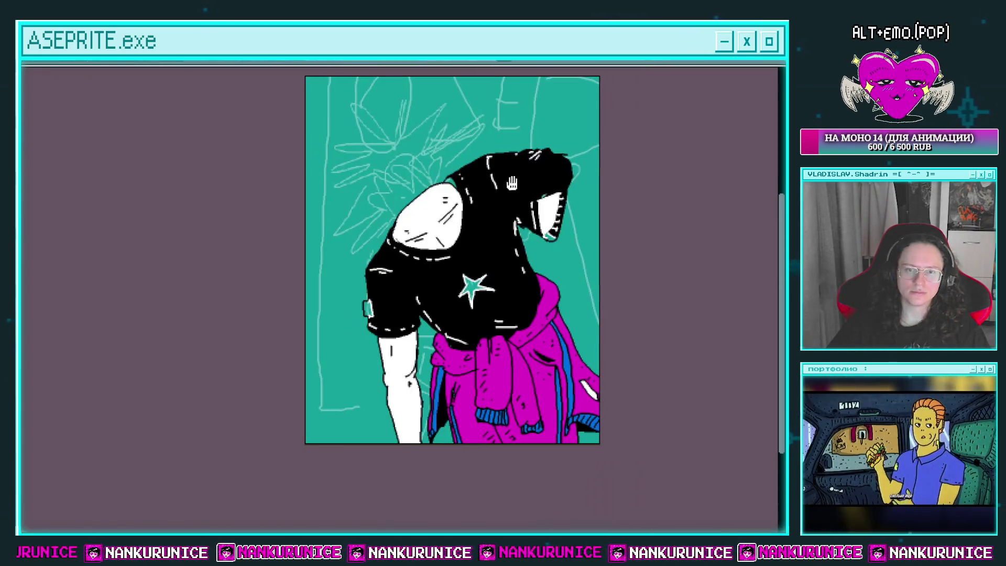
Make the hair and arm layers visible again, then hide the timeline
{"action": "key", "text": "Tab"}
{"action": "left_click", "coordinate": [25, 115]}
{"action": "left_click", "coordinate": [25, 115]}
{"action": "left_click", "coordinate": [25, 129]}
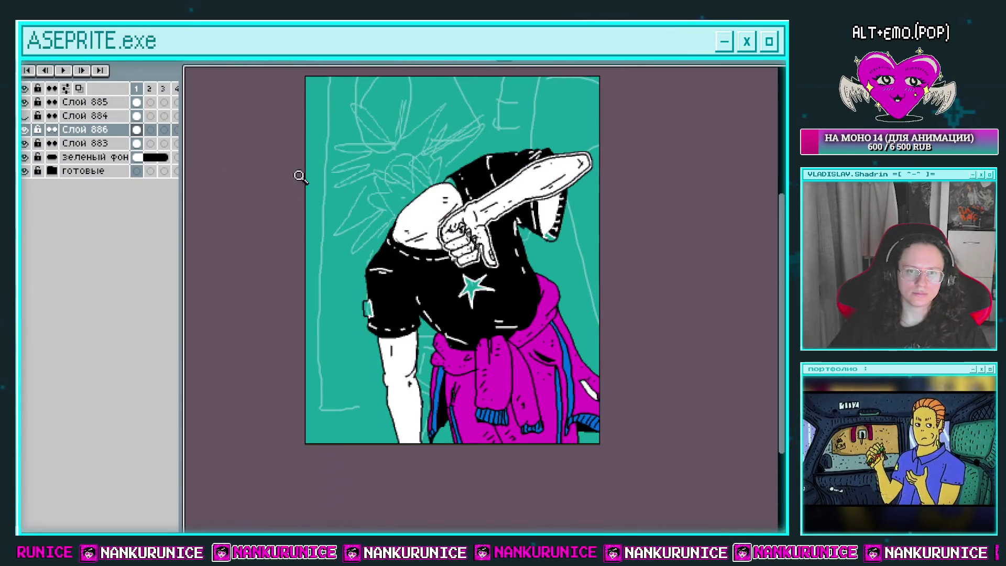
{"action": "left_click", "coordinate": [25, 115]}
{"action": "key", "text": "Tab"}
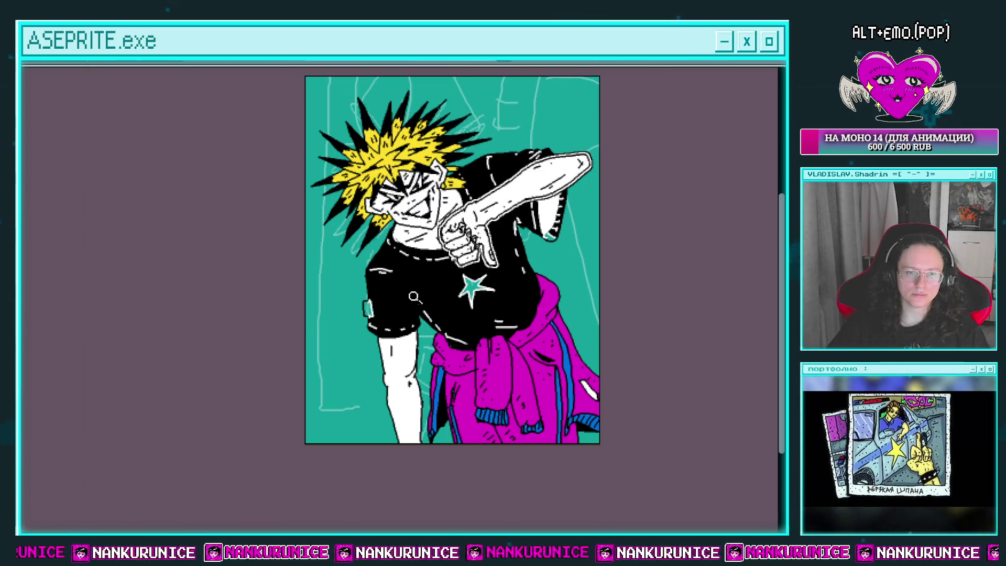
Draw a diagonal and a vertical black fold line in the sleeve beneath the pointing arm
{"action": "scroll", "coordinate": [413, 297], "scroll_direction": "up", "scroll_amount": 2}
{"action": "scroll", "coordinate": [529, 249], "scroll_direction": "down", "scroll_amount": 3}
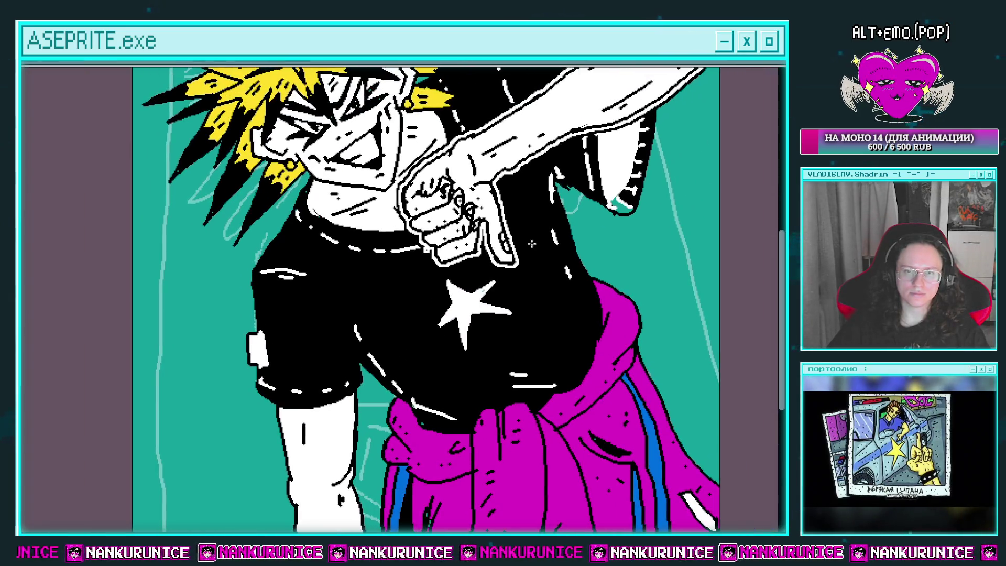
{"action": "scroll", "coordinate": [534, 246], "scroll_direction": "up", "scroll_amount": 5}
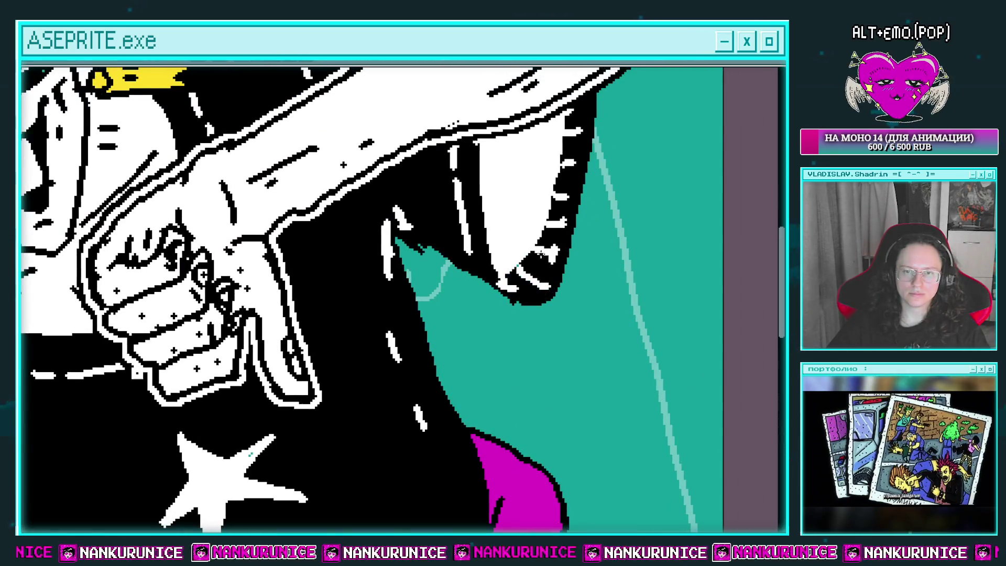
{"action": "scroll", "coordinate": [540, 254], "scroll_direction": "up", "scroll_amount": 3}
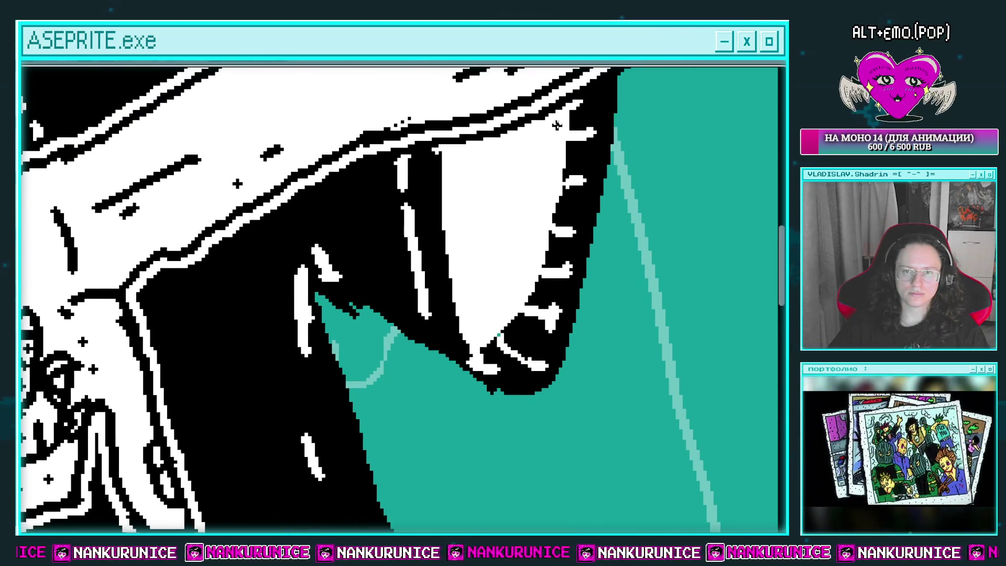
{"action": "mouse_move", "coordinate": [560, 111]}
{"action": "left_mouse_down"}
{"action": "mouse_move", "coordinate": [489, 315]}
{"action": "mouse_move", "coordinate": [466, 343]}
{"action": "left_mouse_up"}
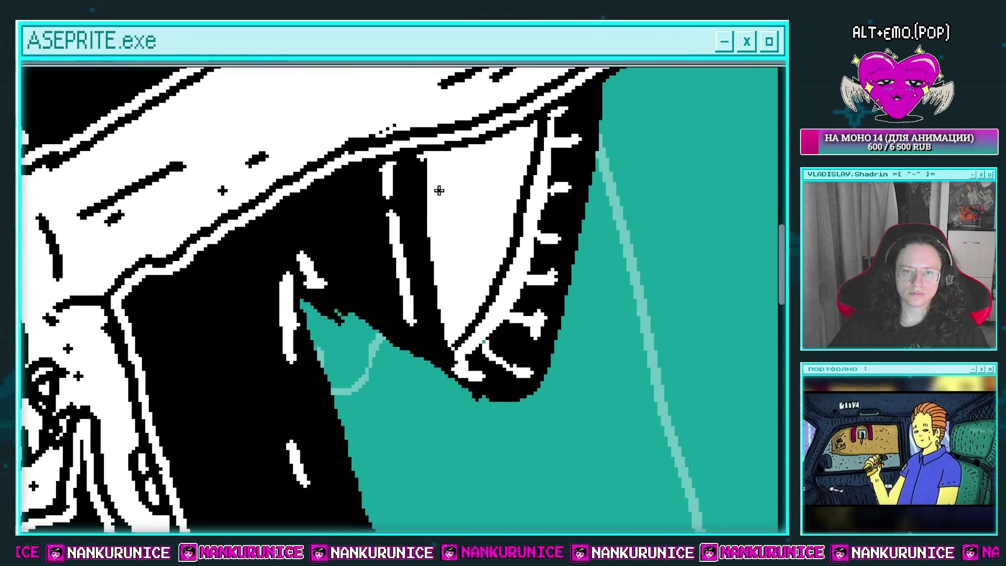
{"action": "mouse_move", "coordinate": [435, 159]}
{"action": "left_mouse_down"}
{"action": "mouse_move", "coordinate": [454, 334]}
{"action": "mouse_move", "coordinate": [438, 360]}
{"action": "left_mouse_up"}
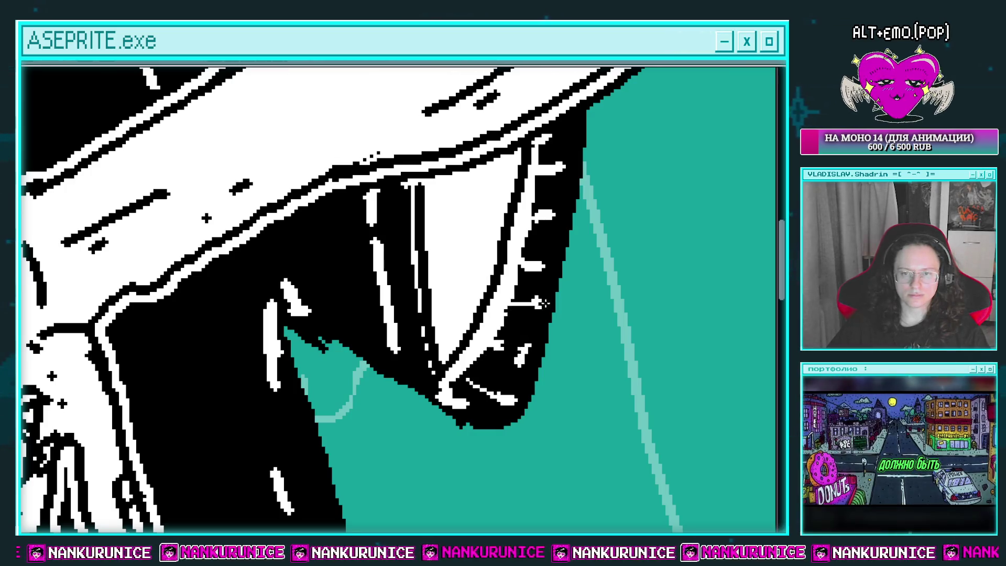
{"action": "scroll", "coordinate": [536, 215], "scroll_direction": "down", "scroll_amount": 4}
{"action": "scroll", "coordinate": [469, 206], "scroll_direction": "up", "scroll_amount": 3}
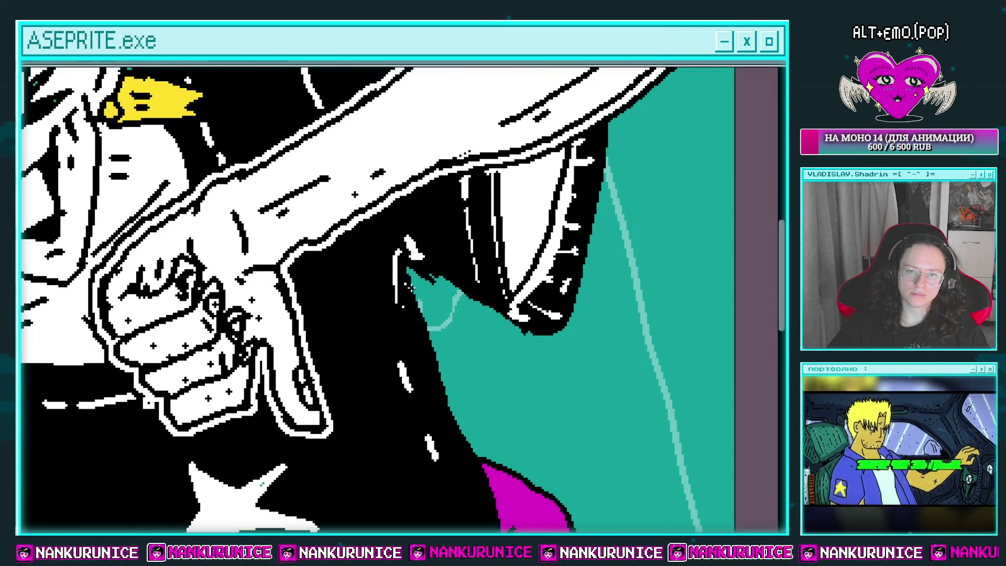
{"action": "scroll", "coordinate": [449, 231], "scroll_direction": "down", "scroll_amount": 3}
{"action": "scroll", "coordinate": [422, 297], "scroll_direction": "up", "scroll_amount": 3}
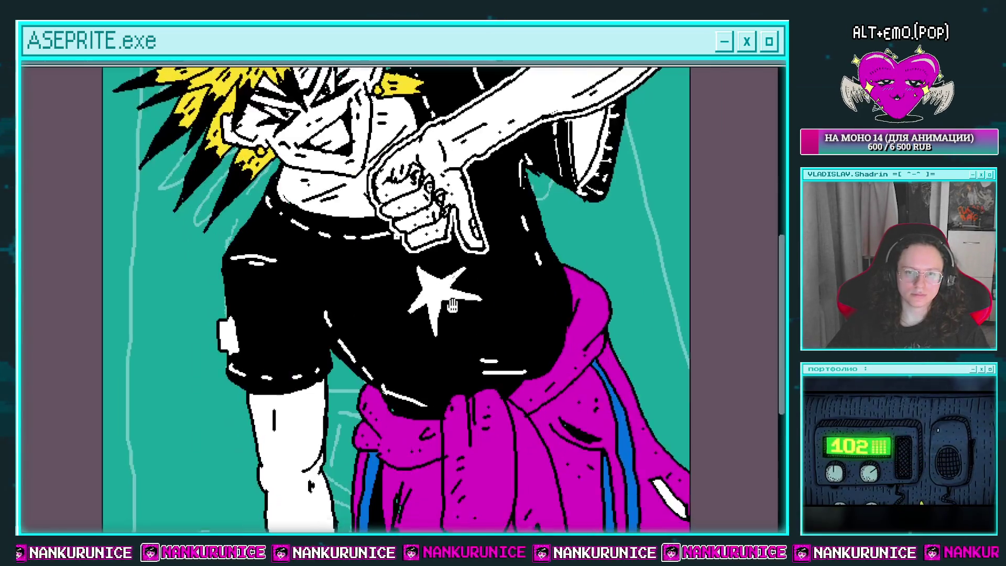
{"action": "left_click_drag", "start_coordinate": [452, 305], "coordinate": [439, 313]}
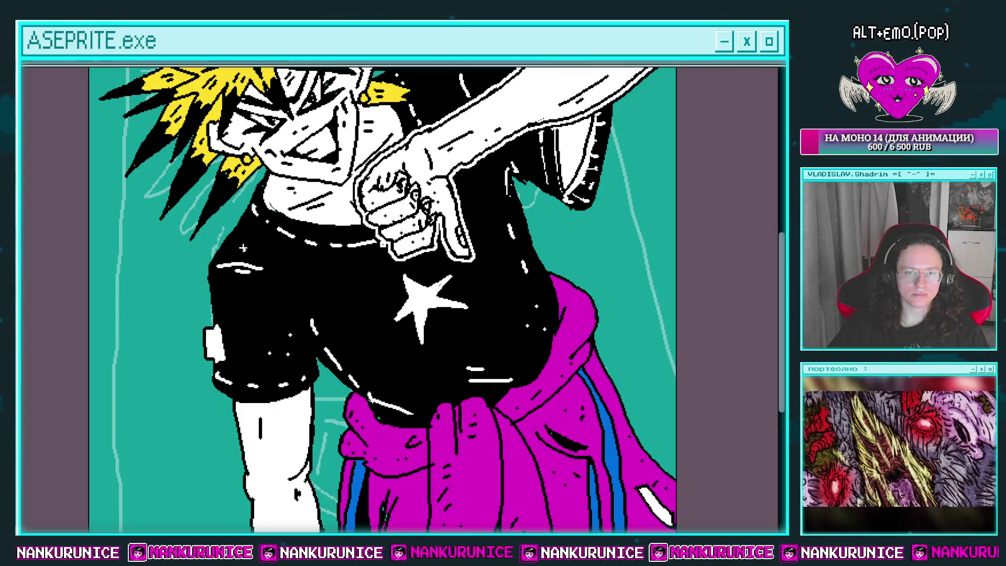
{"action": "left_click_drag", "start_coordinate": [413, 386], "coordinate": [381, 468]}
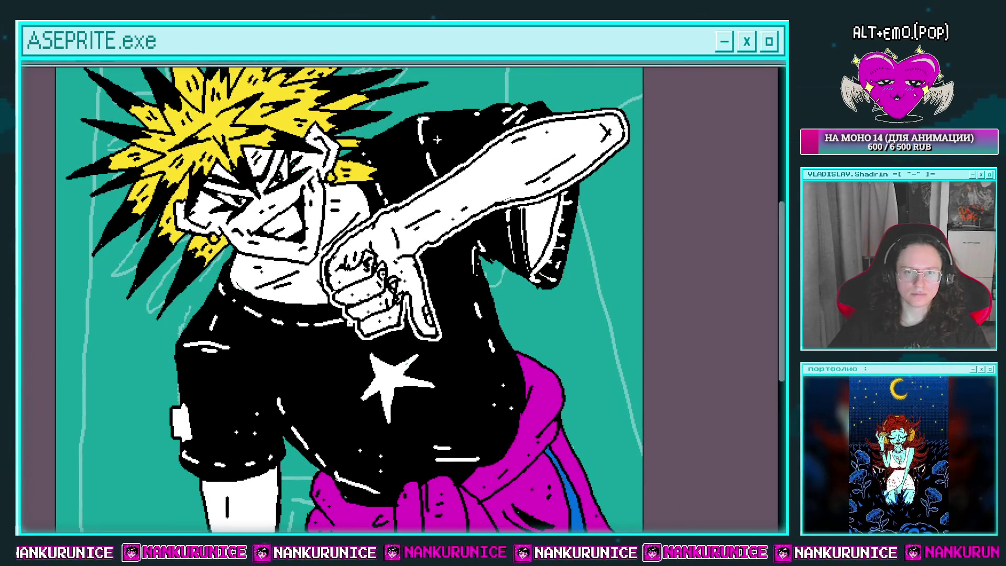
{"action": "scroll", "coordinate": [443, 129], "scroll_direction": "down", "scroll_amount": 3}
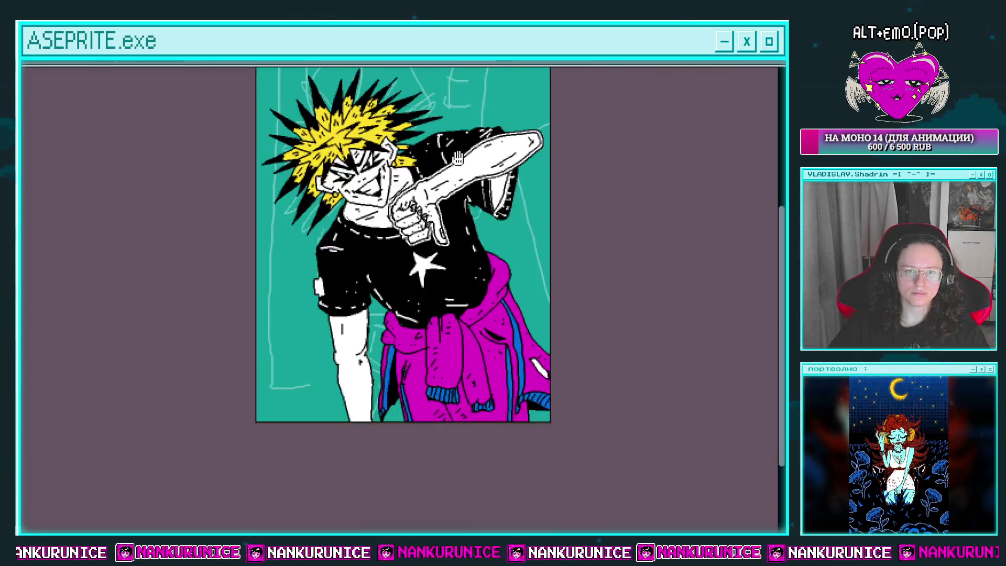
Apply the Outline effect to layer Слой 884 and save the file
{"action": "key", "text": "shift+o"}
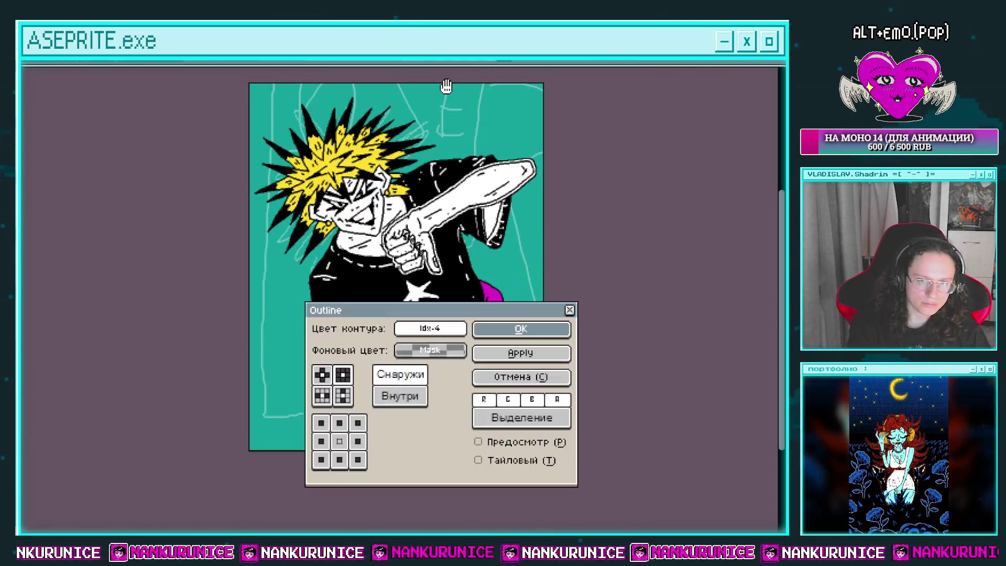
{"action": "key", "text": "Return"}
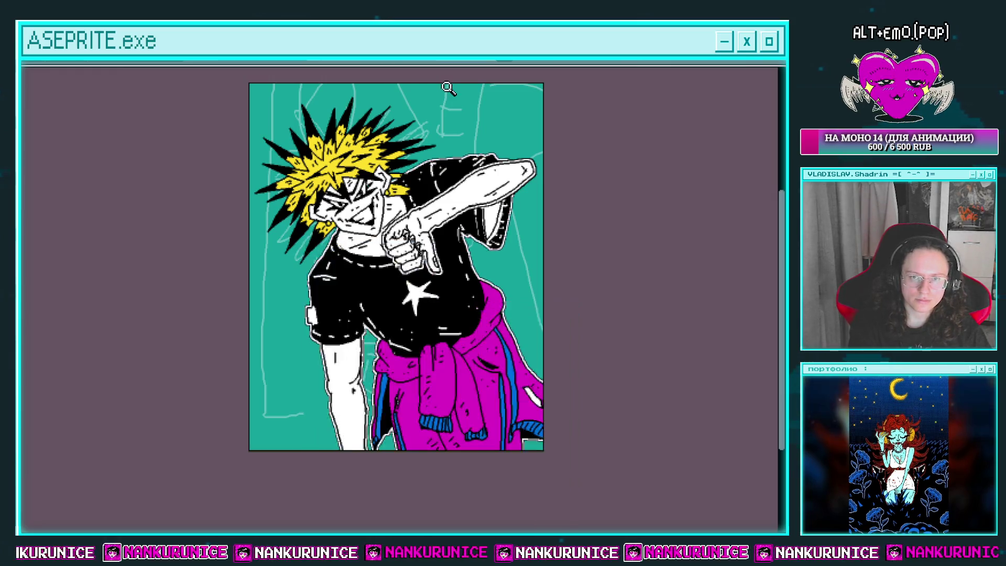
{"action": "left_click", "coordinate": [136, 102]}
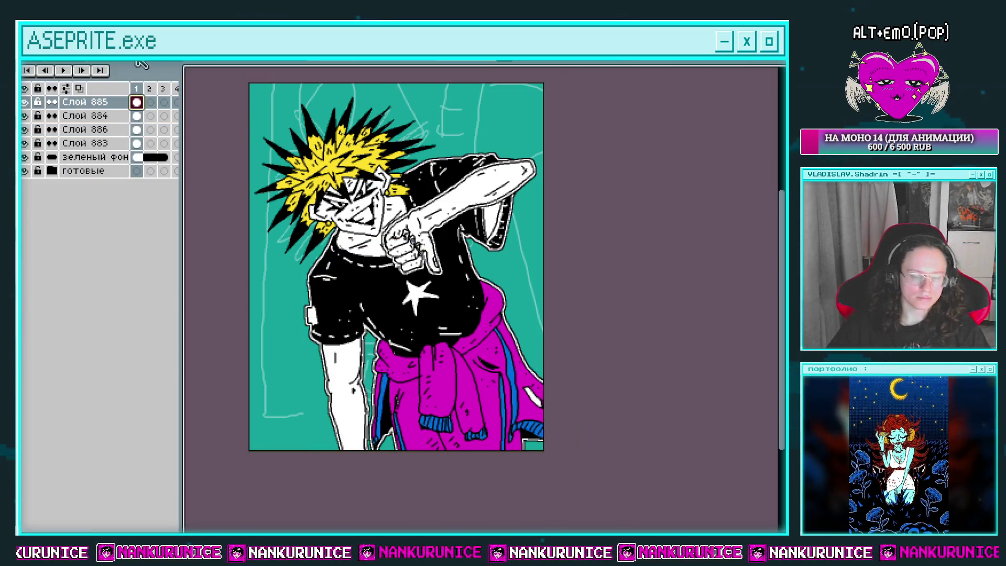
{"action": "left_click", "coordinate": [136, 116]}
{"action": "key", "text": "shift+o"}
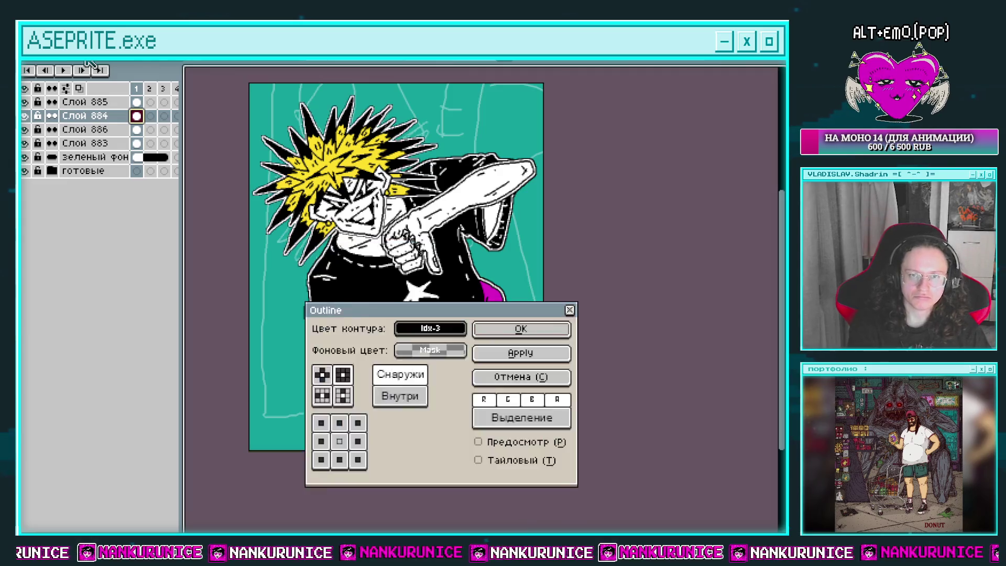
{"action": "key", "text": "Return"}
{"action": "key", "text": "ctrl+s"}
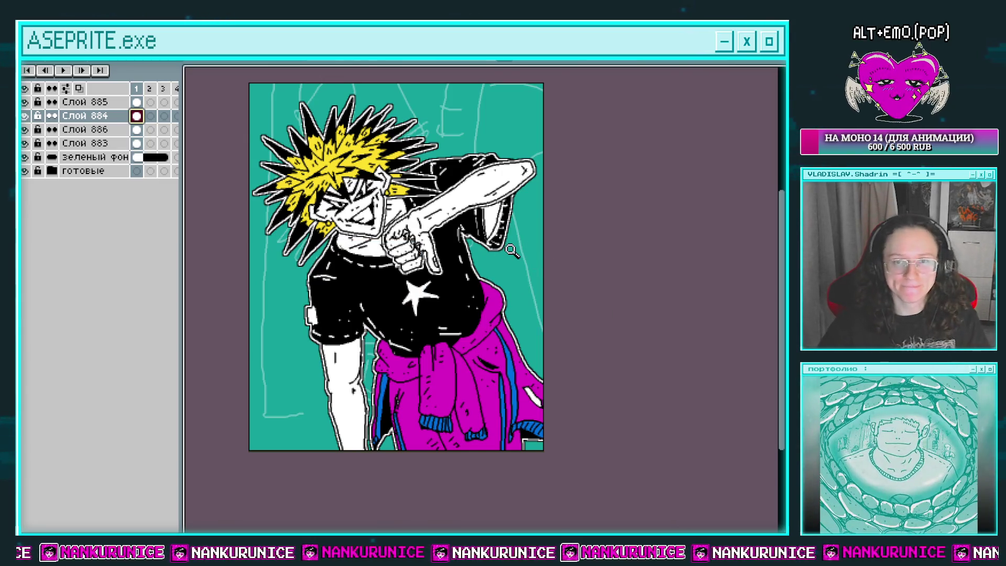
{"action": "key", "text": "Tab"}
Draw black hatching lines inside the raised sleeve's opening
{"action": "scroll", "coordinate": [442, 238], "scroll_direction": "up", "scroll_amount": 4}
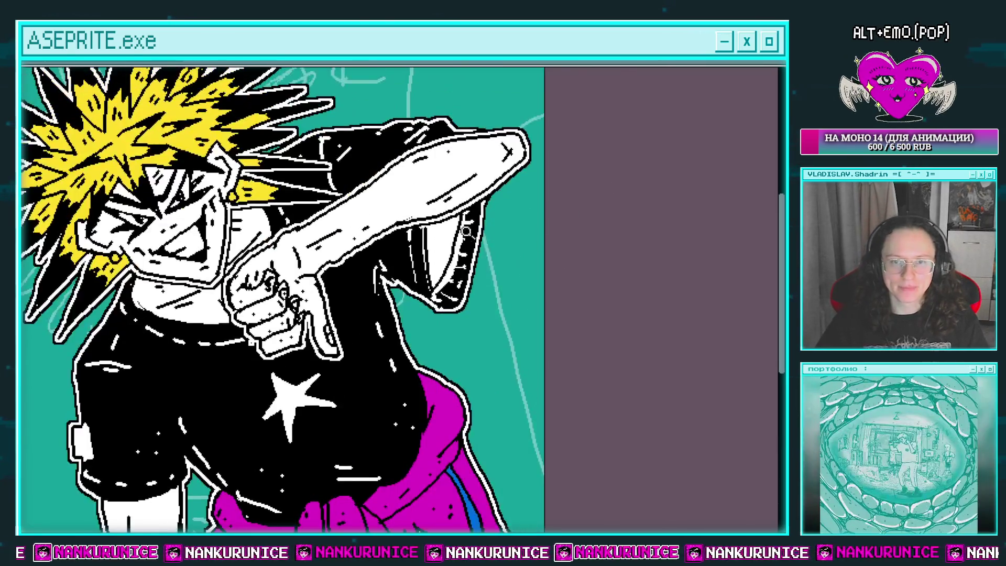
{"action": "mouse_move", "coordinate": [407, 229]}
{"action": "left_mouse_down"}
{"action": "mouse_move", "coordinate": [463, 239]}
{"action": "mouse_move", "coordinate": [449, 284]}
{"action": "left_mouse_up"}
{"action": "scroll", "coordinate": [496, 283], "scroll_direction": "down", "scroll_amount": 5}
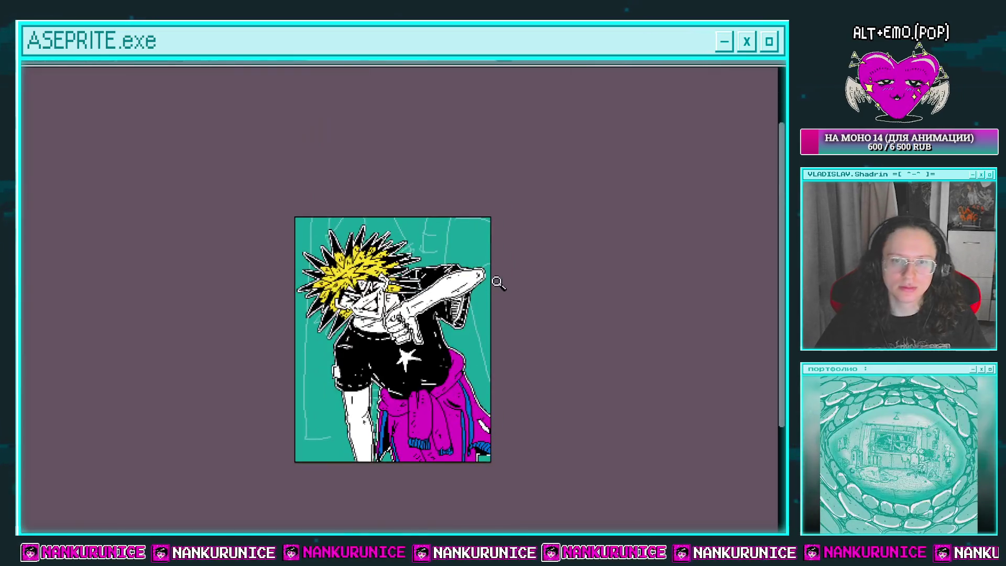
{"action": "scroll", "coordinate": [461, 298], "scroll_direction": "up", "scroll_amount": 5}
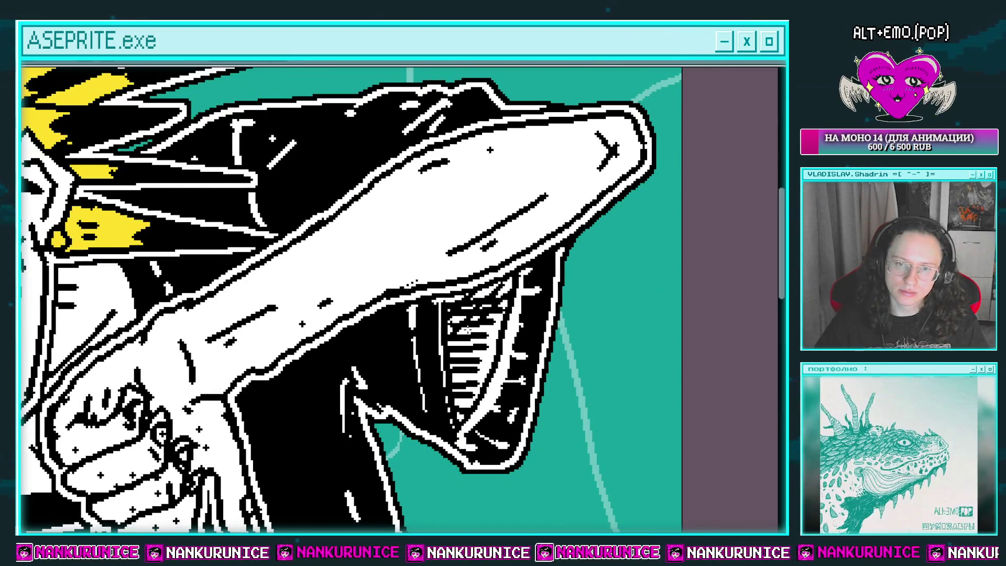
{"action": "scroll", "coordinate": [508, 363], "scroll_direction": "down", "scroll_amount": 5}
{"action": "scroll", "coordinate": [524, 289], "scroll_direction": "up", "scroll_amount": 4}
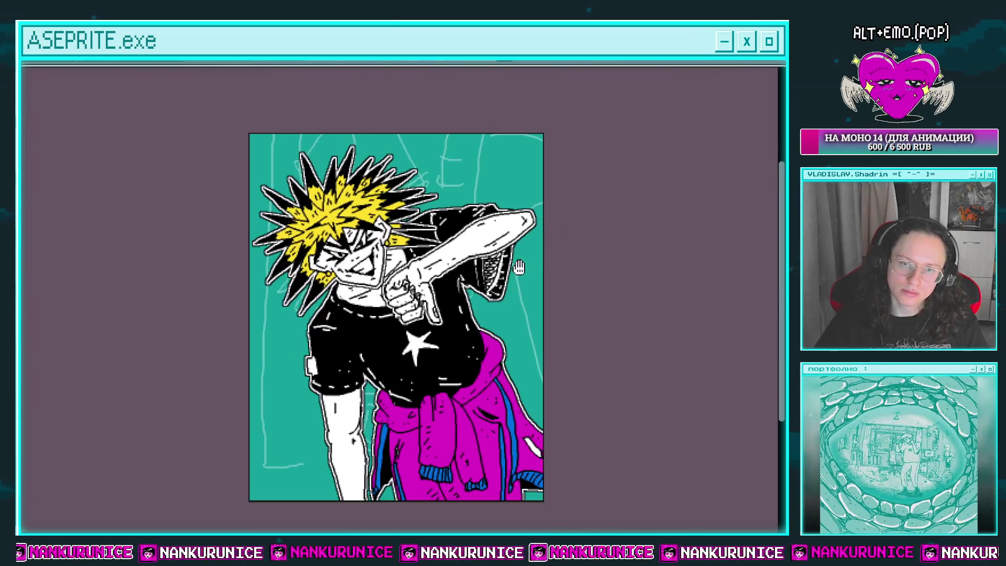
{"action": "mouse_move", "coordinate": [534, 244]}
{"action": "left_mouse_down"}
{"action": "mouse_move", "coordinate": [536, 202]}
{"action": "mouse_move", "coordinate": [511, 233]}
{"action": "left_mouse_up"}
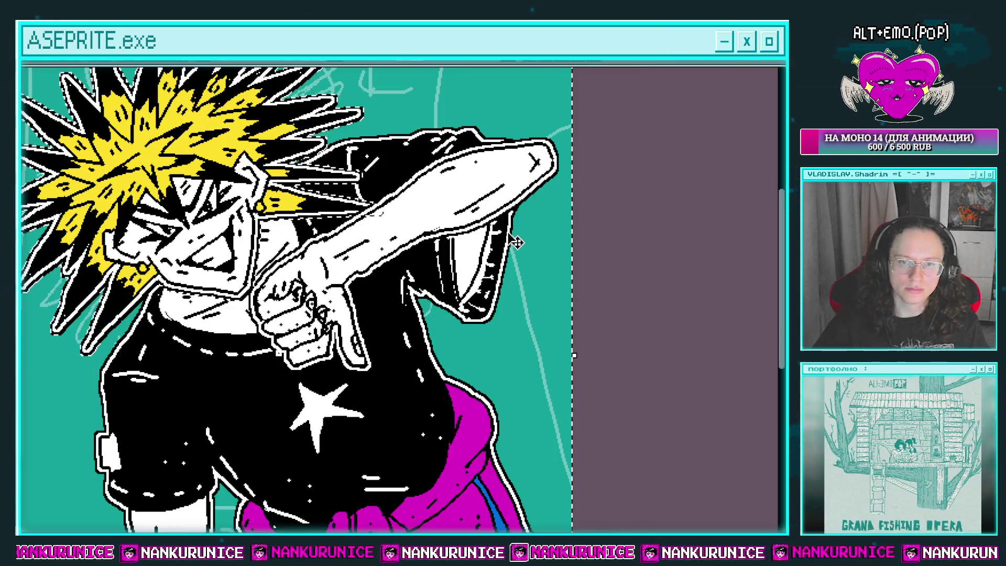
Keep the dithered grey sleeve shading on layer Слой 886 after undoing and redoing it
{"action": "key", "text": "Tab"}
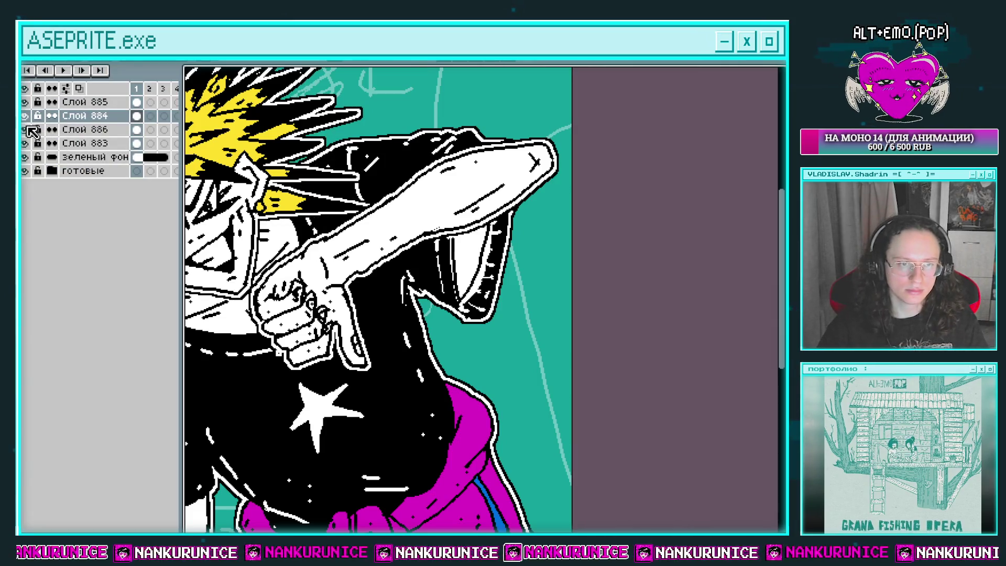
{"action": "left_click", "coordinate": [89, 116]}
{"action": "left_click", "coordinate": [136, 129]}
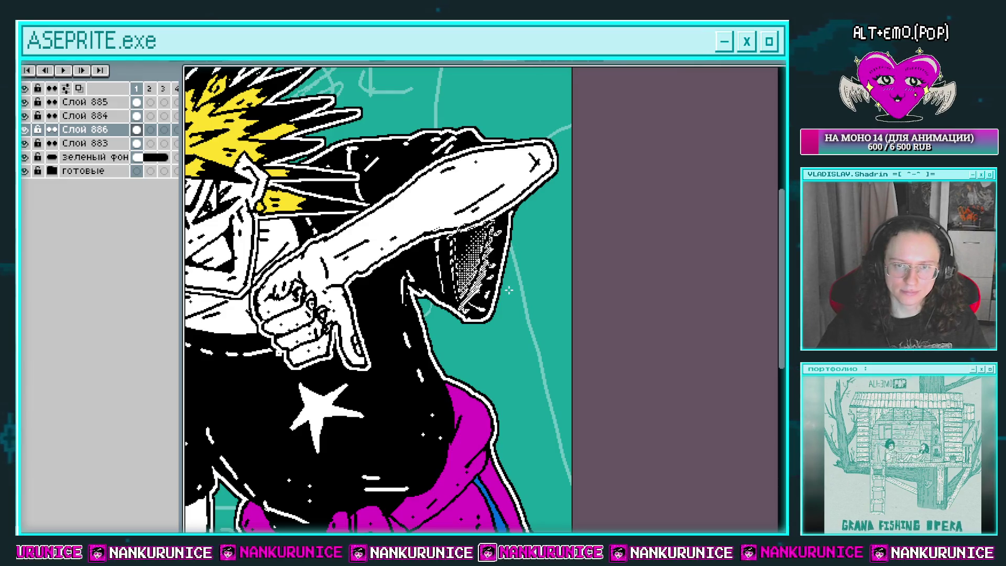
{"action": "key", "text": "ctrl+z"}
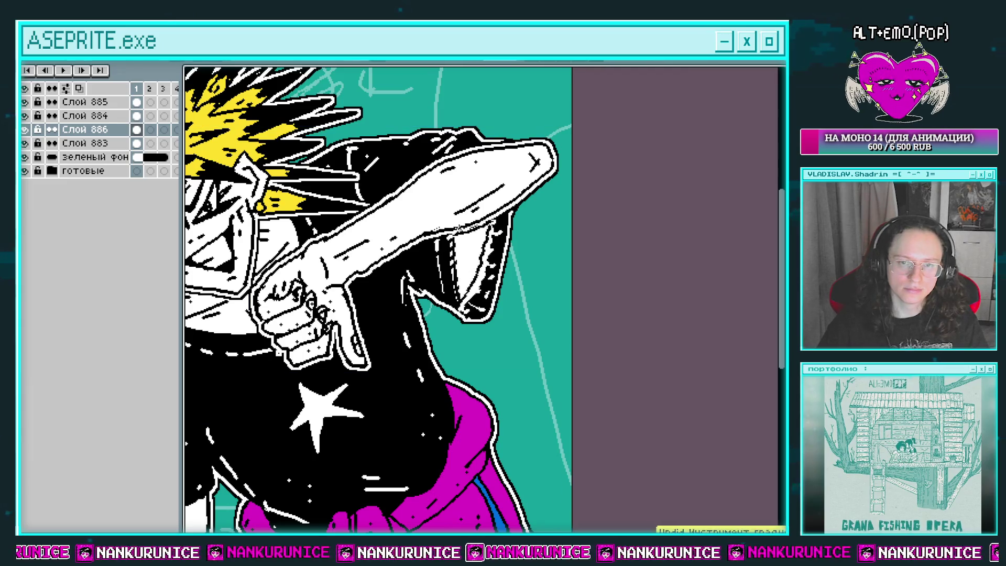
{"action": "key", "text": "ctrl+y"}
{"action": "key", "text": "ctrl+y"}
{"action": "key", "text": "ctrl+y"}
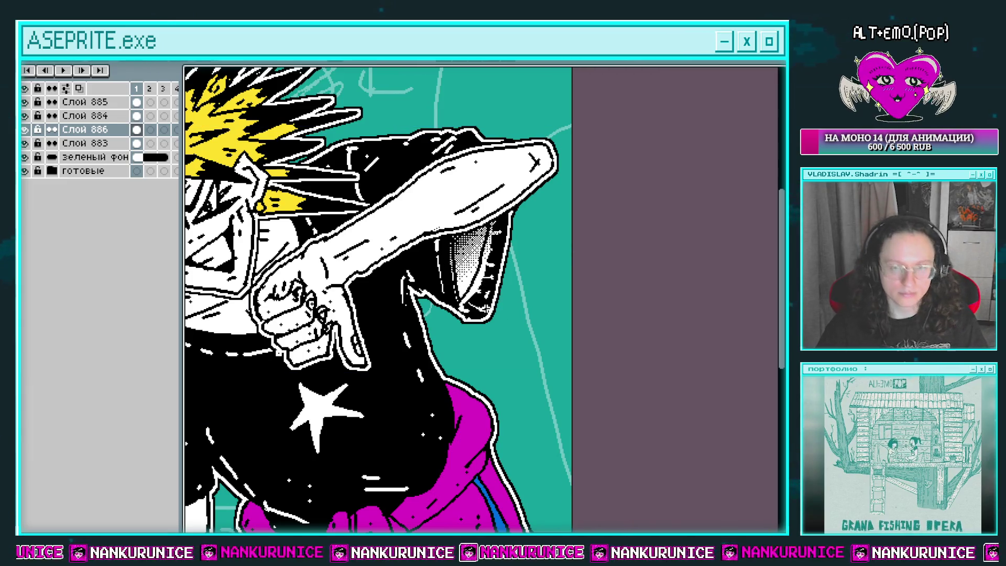
{"action": "scroll", "coordinate": [513, 262], "scroll_direction": "down", "scroll_amount": 3}
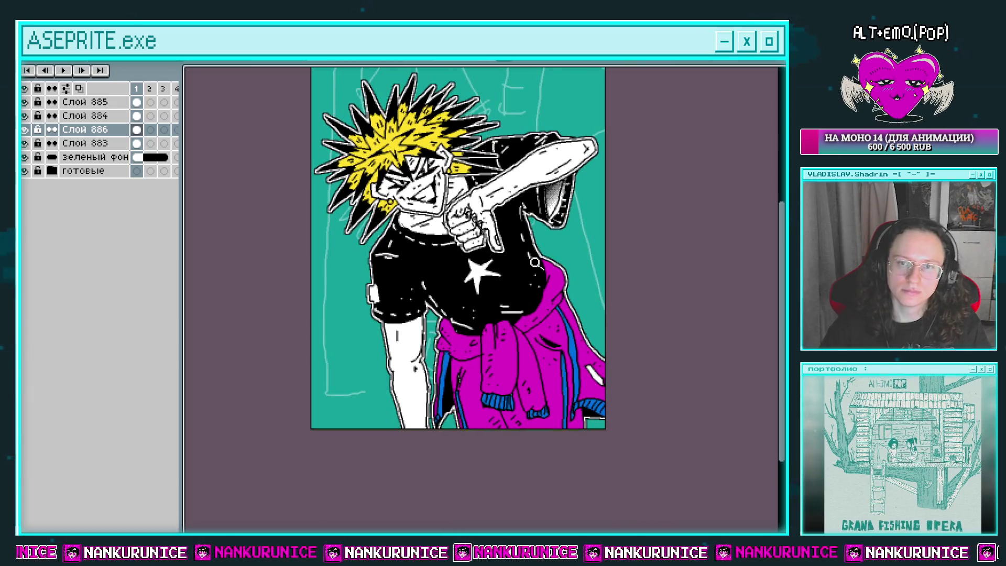
{"action": "left_click_drag", "start_coordinate": [567, 259], "coordinate": [556, 262]}
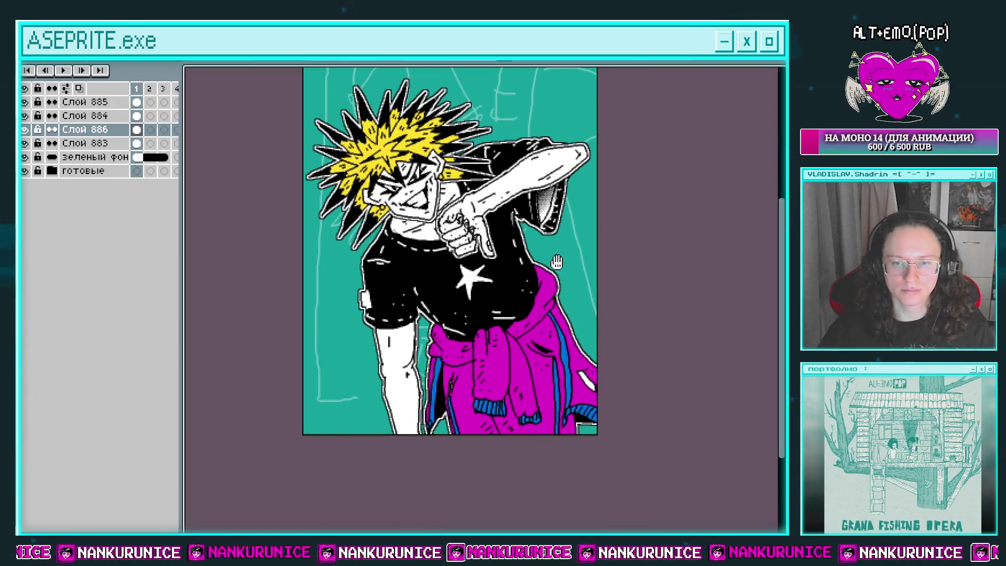
Add small black sparkle marks and a V-shaped stroke on the character's white leg
{"action": "left_click", "coordinate": [628, 425]}
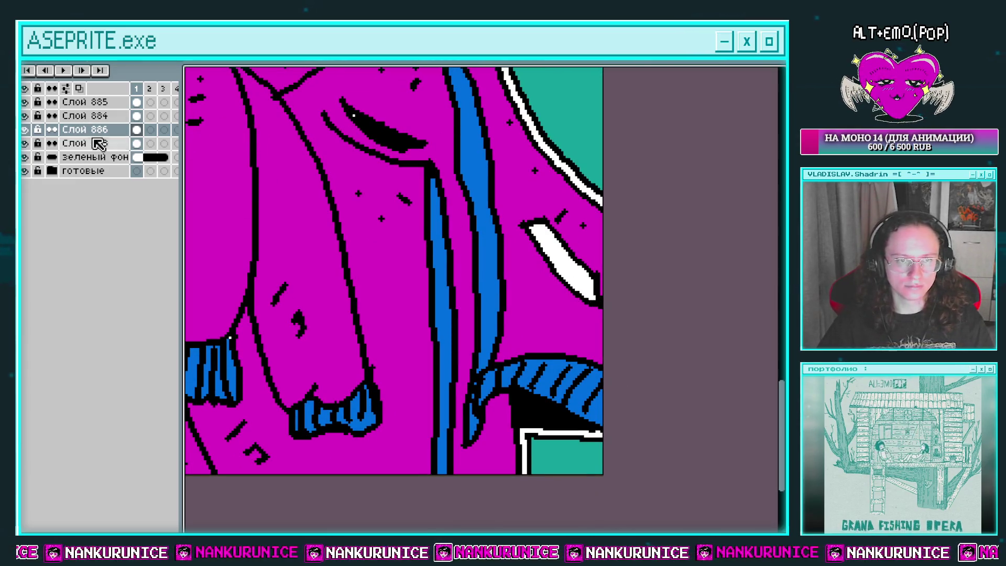
{"action": "key", "text": "Tab"}
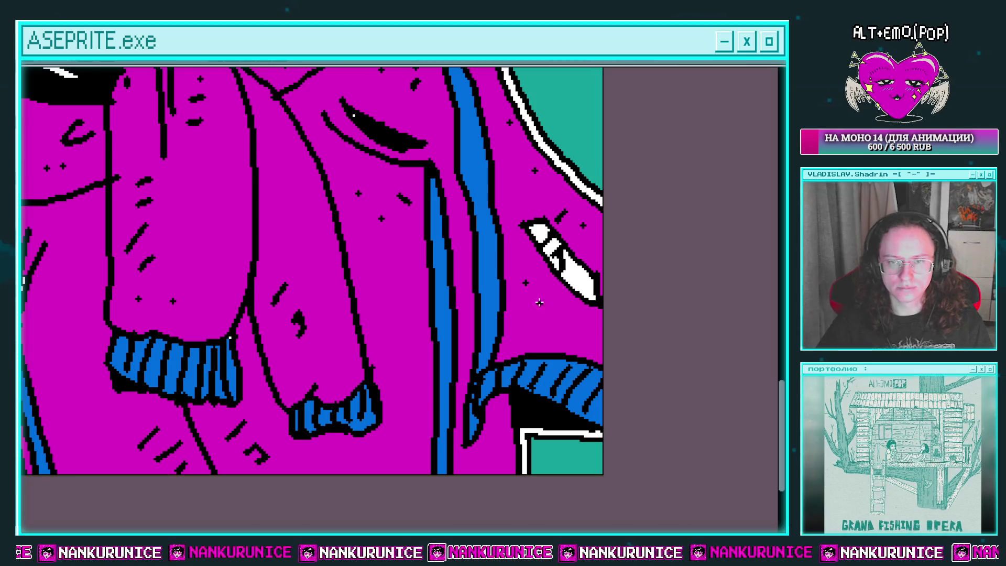
{"action": "left_click_drag", "start_coordinate": [413, 356], "coordinate": [459, 286]}
{"action": "left_click_drag", "start_coordinate": [442, 331], "coordinate": [590, 392]}
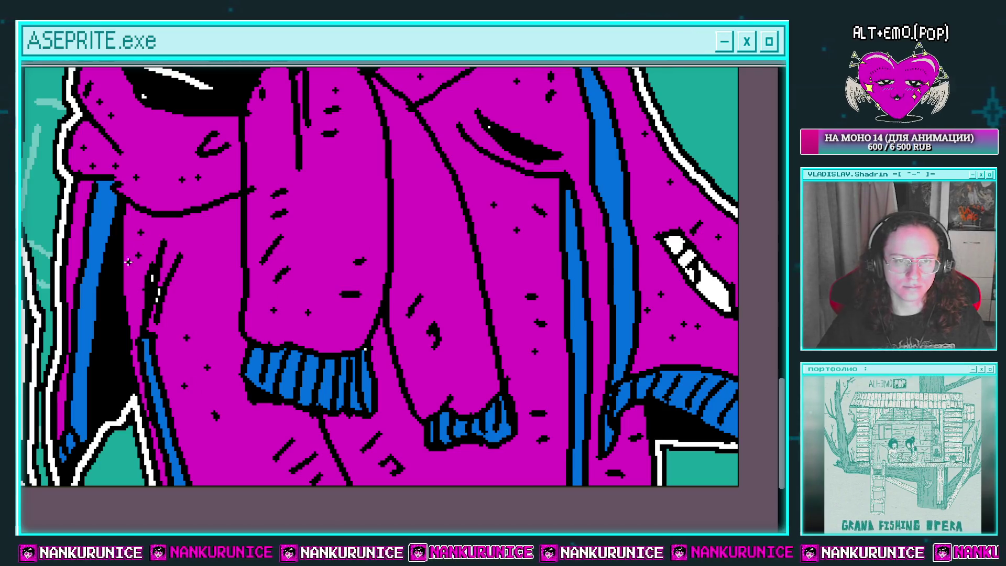
{"action": "left_click_drag", "start_coordinate": [429, 154], "coordinate": [394, 232]}
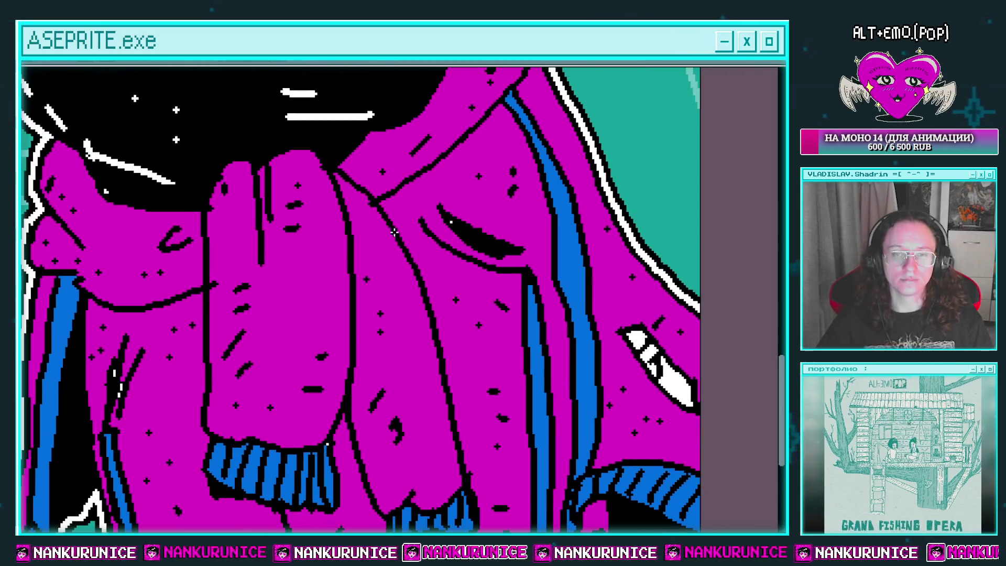
{"action": "scroll", "coordinate": [421, 214], "scroll_direction": "down", "scroll_amount": 5}
{"action": "scroll", "coordinate": [449, 240], "scroll_direction": "up", "scroll_amount": 5}
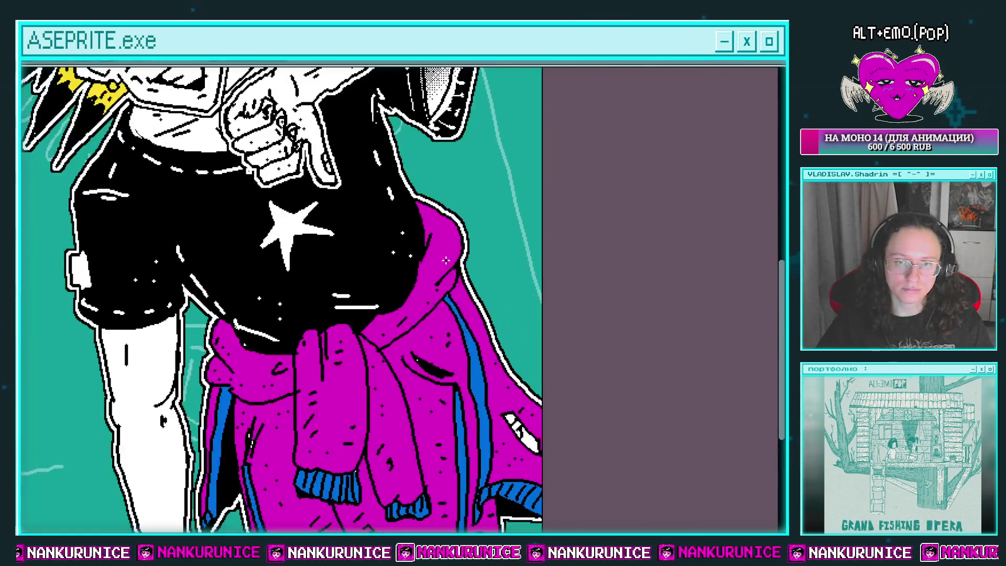
{"action": "scroll", "coordinate": [449, 214], "scroll_direction": "down", "scroll_amount": 5}
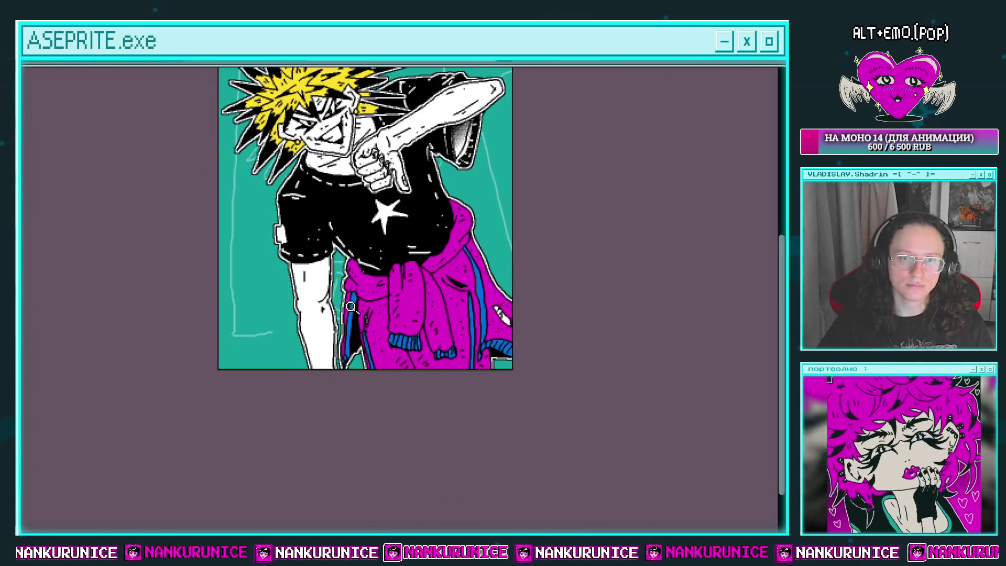
{"action": "scroll", "coordinate": [326, 285], "scroll_direction": "up", "scroll_amount": 2}
{"action": "scroll", "coordinate": [326, 284], "scroll_direction": "down", "scroll_amount": 1}
{"action": "scroll", "coordinate": [330, 283], "scroll_direction": "up", "scroll_amount": 3}
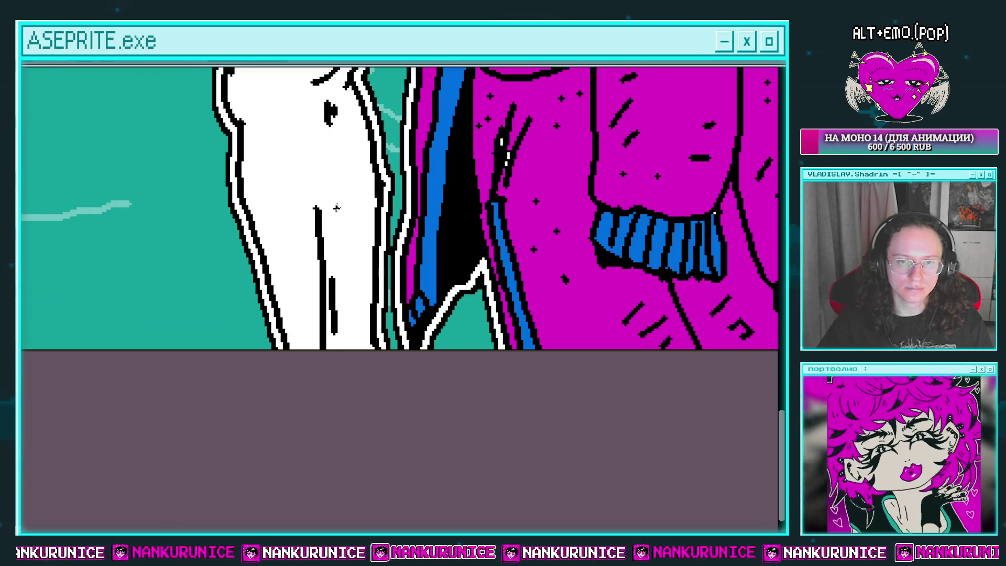
{"action": "scroll", "coordinate": [378, 236], "scroll_direction": "down", "scroll_amount": 1}
Zoom in closely on the legs and jacket to inspect the new marks
{"action": "mouse_move", "coordinate": [378, 236]}
{"action": "left_mouse_down"}
{"action": "mouse_move", "coordinate": [382, 409]}
{"action": "mouse_move", "coordinate": [340, 497]}
{"action": "mouse_move", "coordinate": [315, 518]}
{"action": "left_mouse_up"}
{"action": "scroll", "coordinate": [455, 194], "scroll_direction": "up", "scroll_amount": 3}
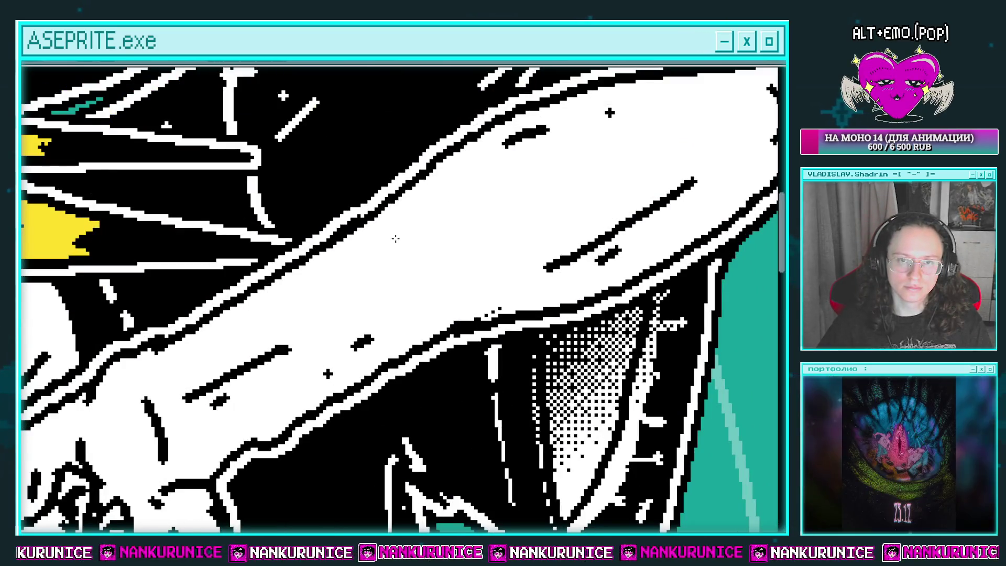
{"action": "scroll", "coordinate": [428, 211], "scroll_direction": "down", "scroll_amount": 5}
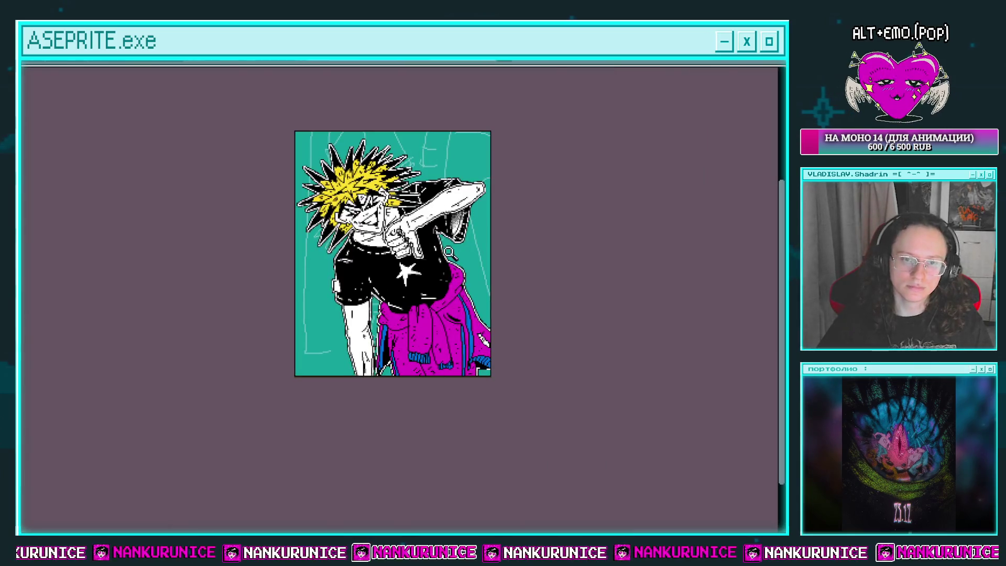
{"action": "scroll", "coordinate": [449, 253], "scroll_direction": "up", "scroll_amount": 2}
{"action": "scroll", "coordinate": [409, 294], "scroll_direction": "down", "scroll_amount": 2}
{"action": "key", "text": "v"}
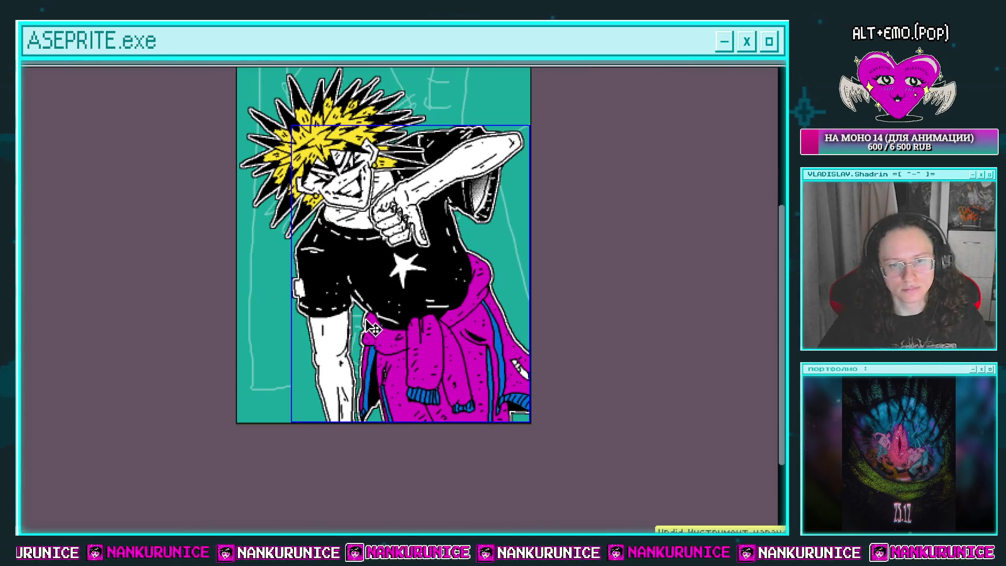
{"action": "key", "text": "z"}
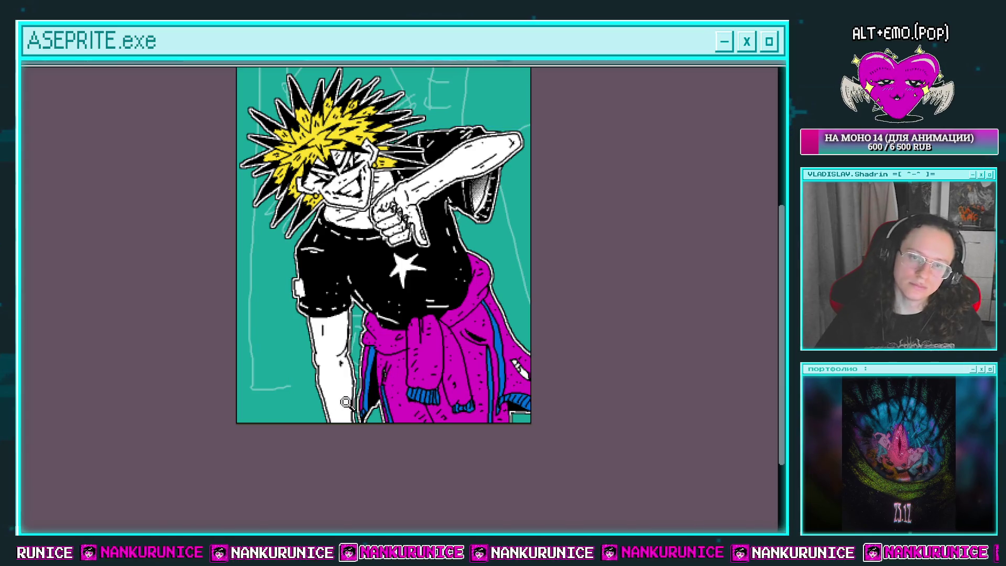
{"action": "left_click", "coordinate": [362, 383]}
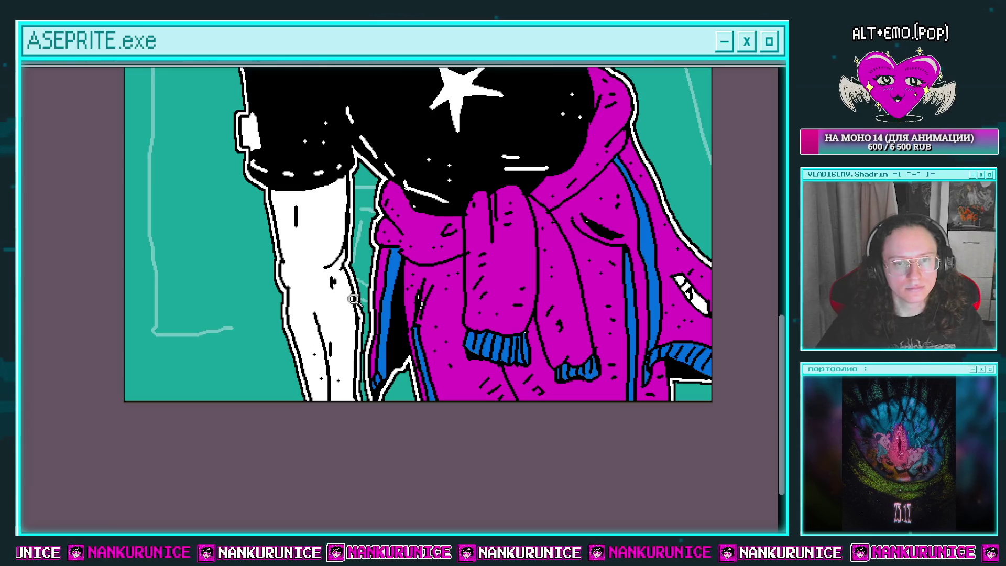
{"action": "scroll", "coordinate": [353, 298], "scroll_direction": "down", "scroll_amount": 3}
{"action": "scroll", "coordinate": [347, 340], "scroll_direction": "up", "scroll_amount": 3}
{"action": "scroll", "coordinate": [358, 332], "scroll_direction": "up", "scroll_amount": 2}
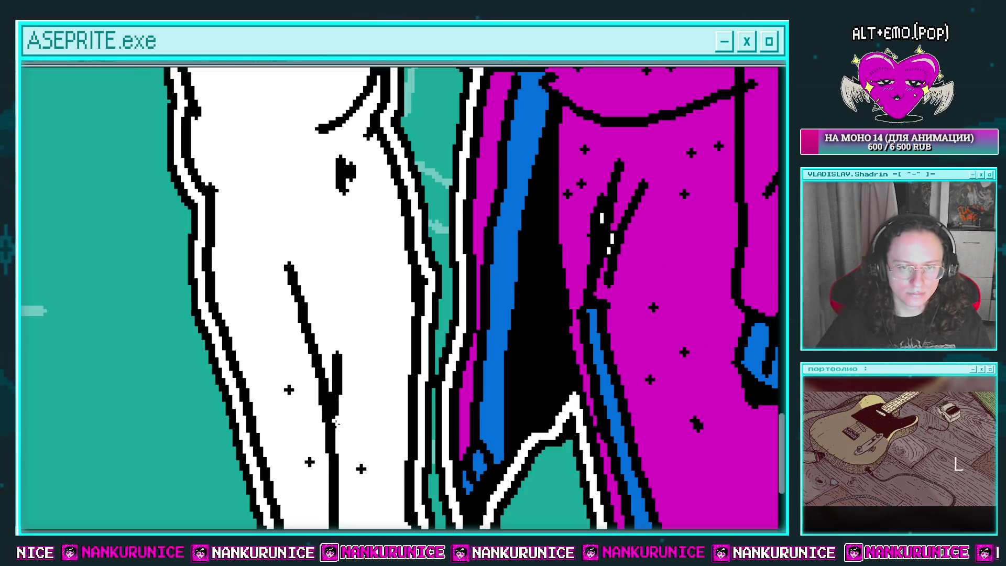
{"action": "scroll", "coordinate": [393, 283], "scroll_direction": "down", "scroll_amount": 3}
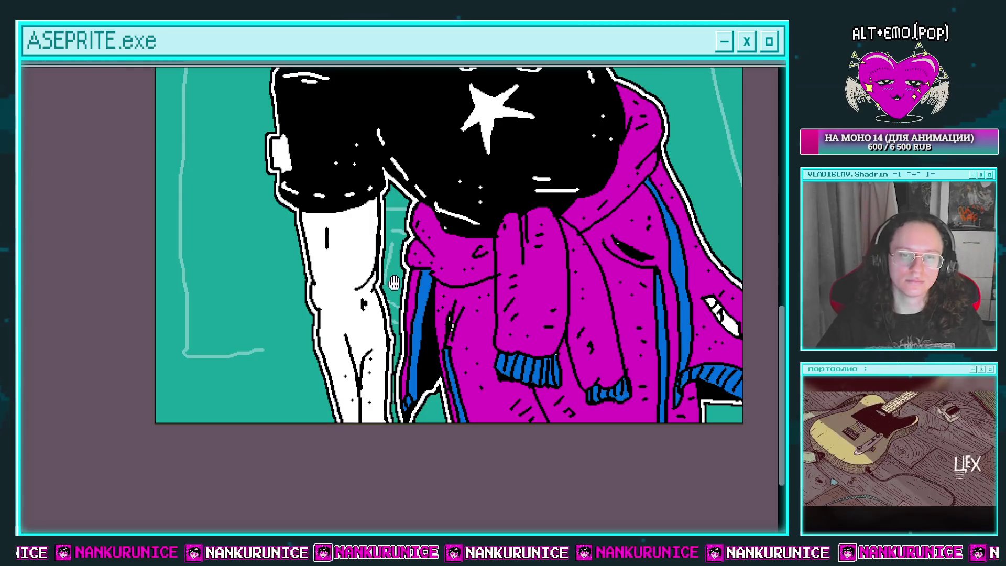
{"action": "scroll", "coordinate": [394, 283], "scroll_direction": "down", "scroll_amount": 3}
{"action": "scroll", "coordinate": [339, 387], "scroll_direction": "up", "scroll_amount": 5}
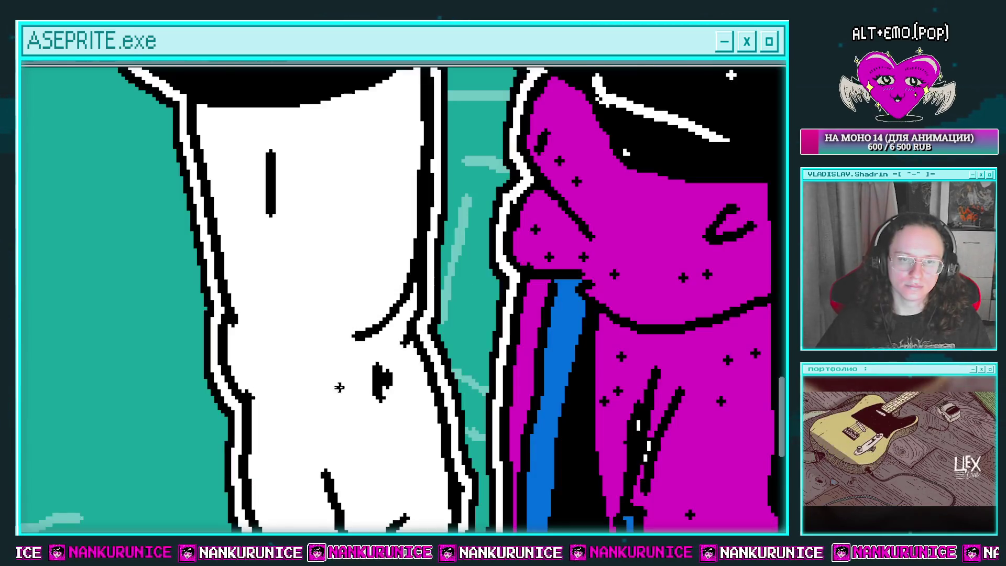
{"action": "scroll", "coordinate": [339, 387], "scroll_direction": "down", "scroll_amount": 2}
{"action": "scroll", "coordinate": [330, 325], "scroll_direction": "down", "scroll_amount": 3}
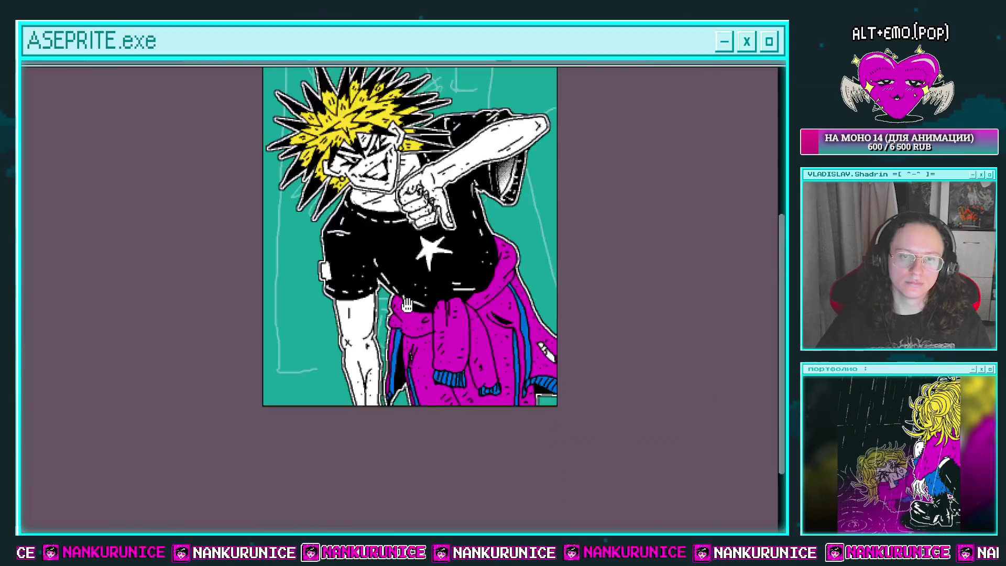
{"action": "scroll", "coordinate": [352, 247], "scroll_direction": "up", "scroll_amount": 4}
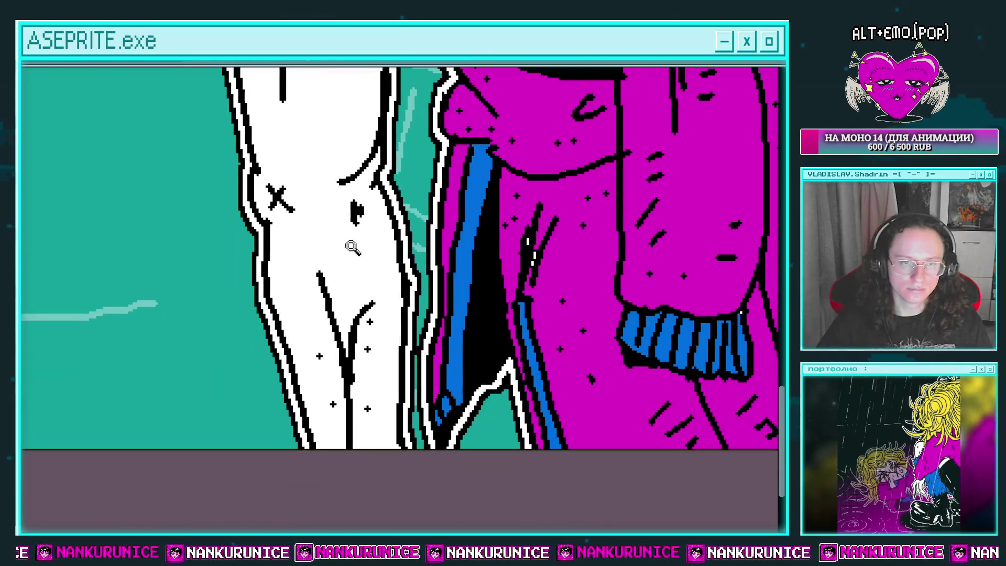
Remove the V-shaped stroke and draw two short diagonal black dashes on the white leg
{"action": "key", "text": "ctrl+z"}
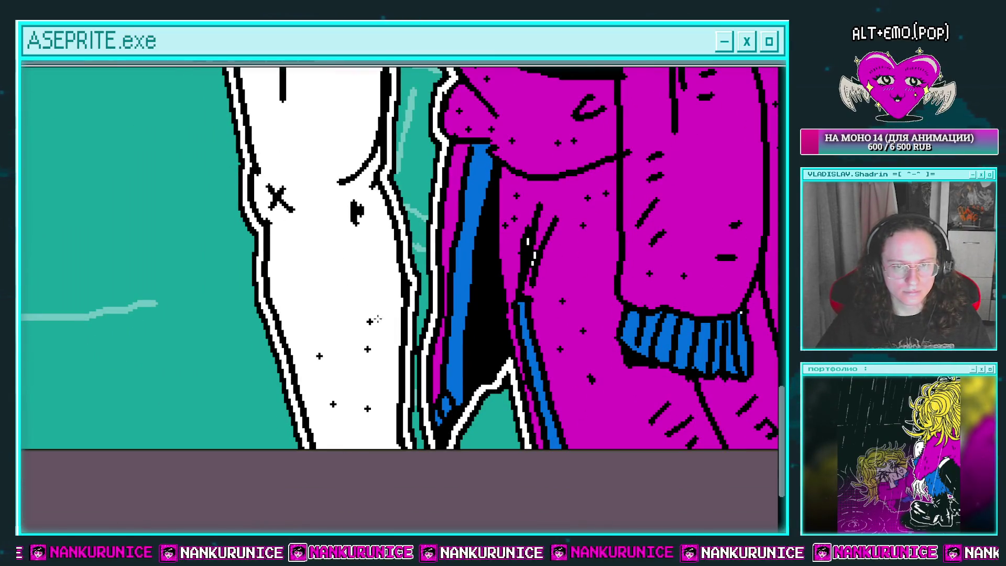
{"action": "left_click_drag", "start_coordinate": [367, 322], "coordinate": [366, 283]}
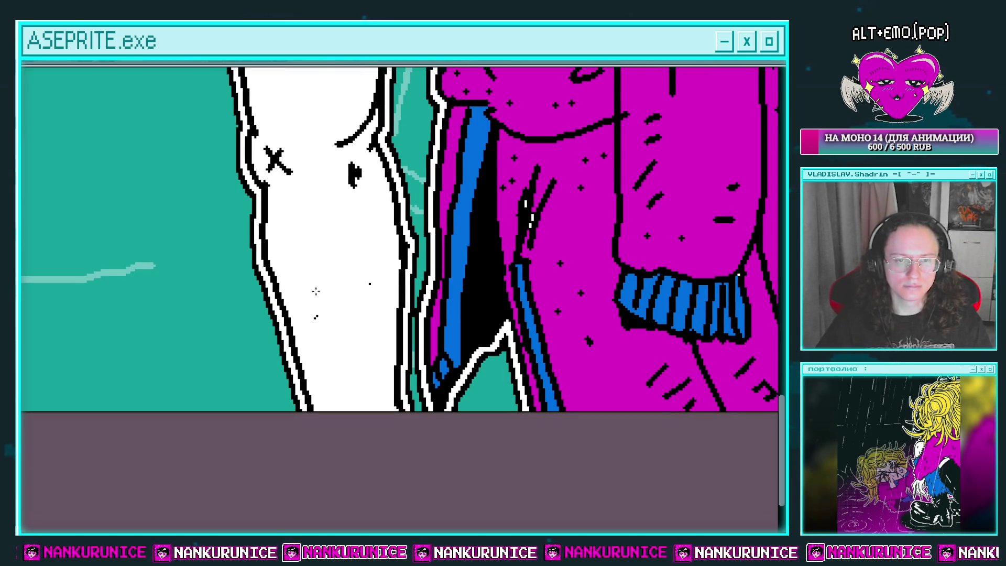
{"action": "mouse_move", "coordinate": [357, 223]}
{"action": "left_mouse_down"}
{"action": "mouse_move", "coordinate": [336, 188]}
{"action": "mouse_move", "coordinate": [340, 329]}
{"action": "left_mouse_up"}
{"action": "left_click_drag", "start_coordinate": [302, 217], "coordinate": [325, 343]}
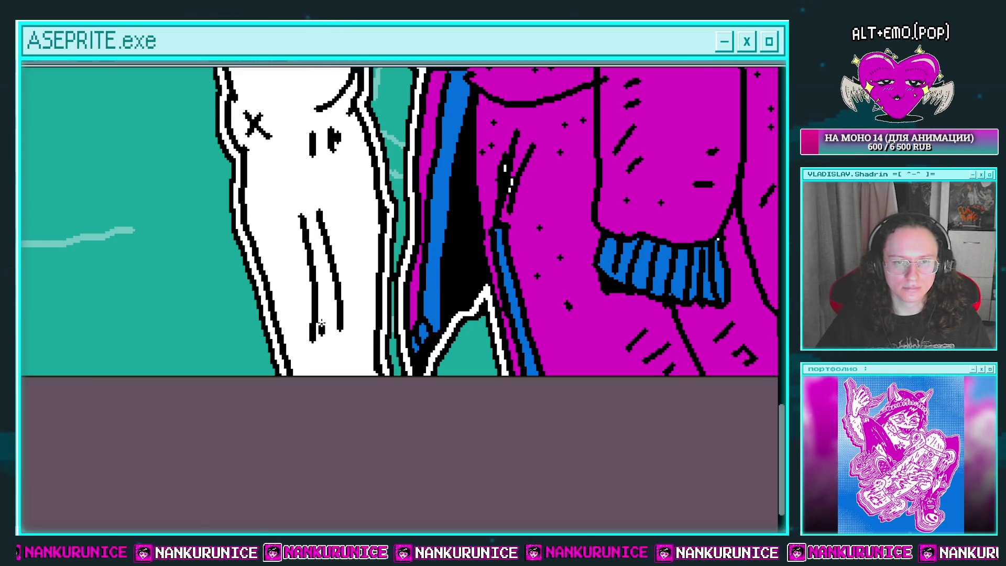
{"action": "left_click_drag", "start_coordinate": [318, 293], "coordinate": [343, 327]}
{"action": "key", "text": "ctrl+z"}
{"action": "key", "text": "ctrl+z"}
{"action": "key", "text": "ctrl+z"}
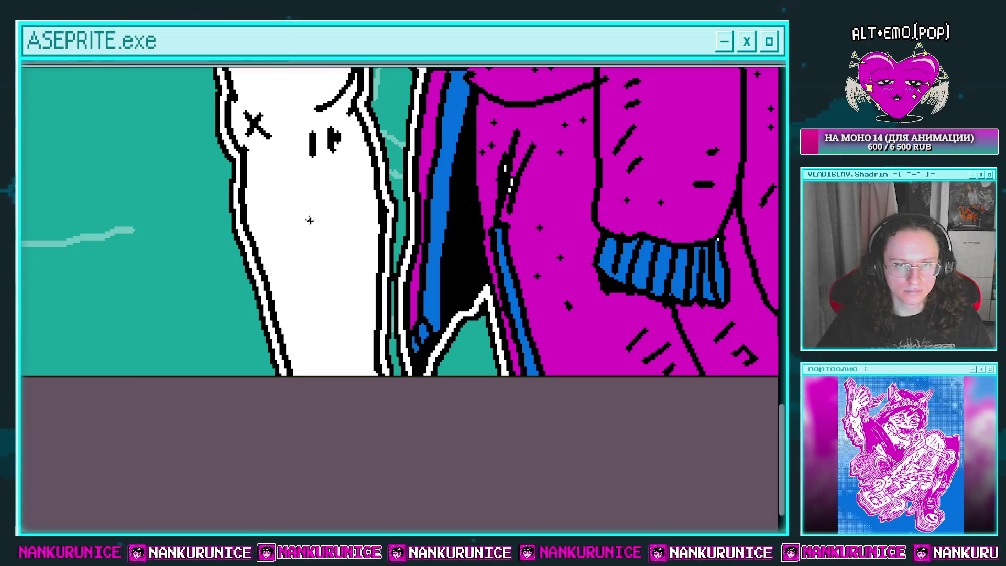
{"action": "mouse_move", "coordinate": [284, 212]}
{"action": "left_mouse_down"}
{"action": "mouse_move", "coordinate": [335, 297]}
{"action": "mouse_move", "coordinate": [302, 297]}
{"action": "left_mouse_up"}
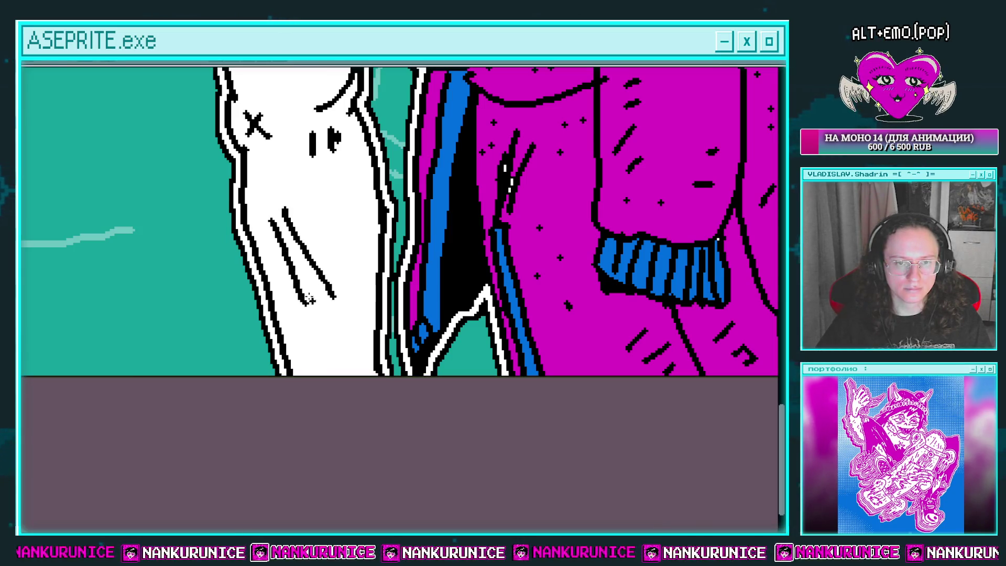
Zoom out to review the leg's X, dashes and sparkle crosses
{"action": "scroll", "coordinate": [329, 336], "scroll_direction": "down", "scroll_amount": 4}
{"action": "key", "text": "v"}
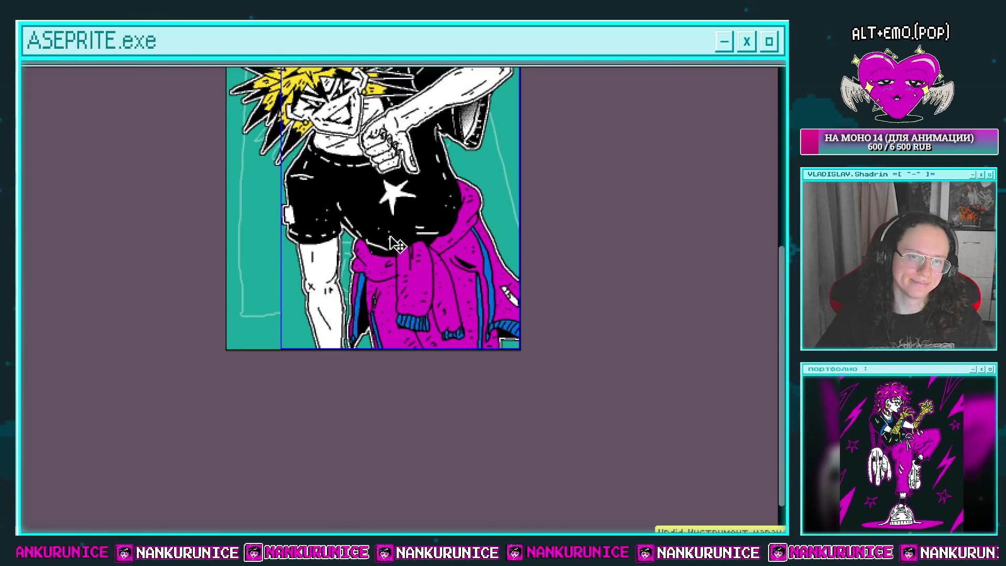
{"action": "scroll", "coordinate": [391, 305], "scroll_direction": "up", "scroll_amount": 3}
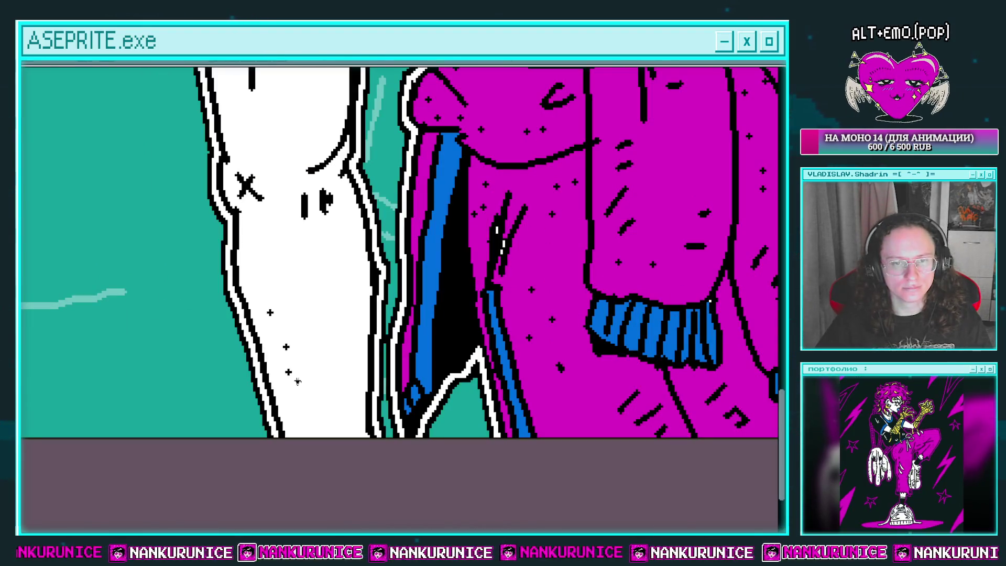
{"action": "scroll", "coordinate": [288, 336], "scroll_direction": "up", "scroll_amount": 3}
{"action": "scroll", "coordinate": [283, 269], "scroll_direction": "down", "scroll_amount": 3}
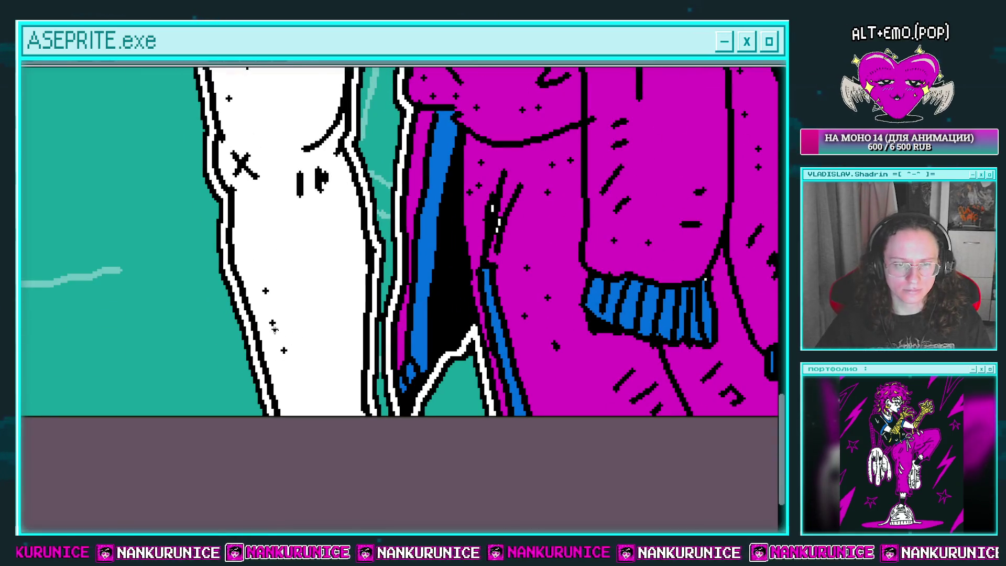
{"action": "scroll", "coordinate": [322, 360], "scroll_direction": "down", "scroll_amount": 5}
{"action": "scroll", "coordinate": [323, 360], "scroll_direction": "up", "scroll_amount": 1}
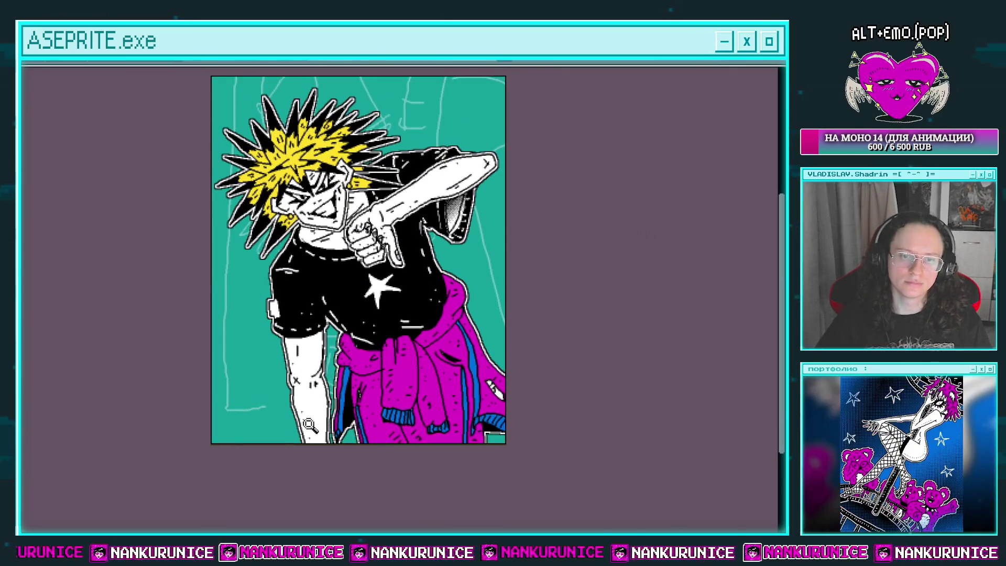
{"action": "scroll", "coordinate": [306, 464], "scroll_direction": "up", "scroll_amount": 4}
{"action": "scroll", "coordinate": [318, 287], "scroll_direction": "down", "scroll_amount": 5}
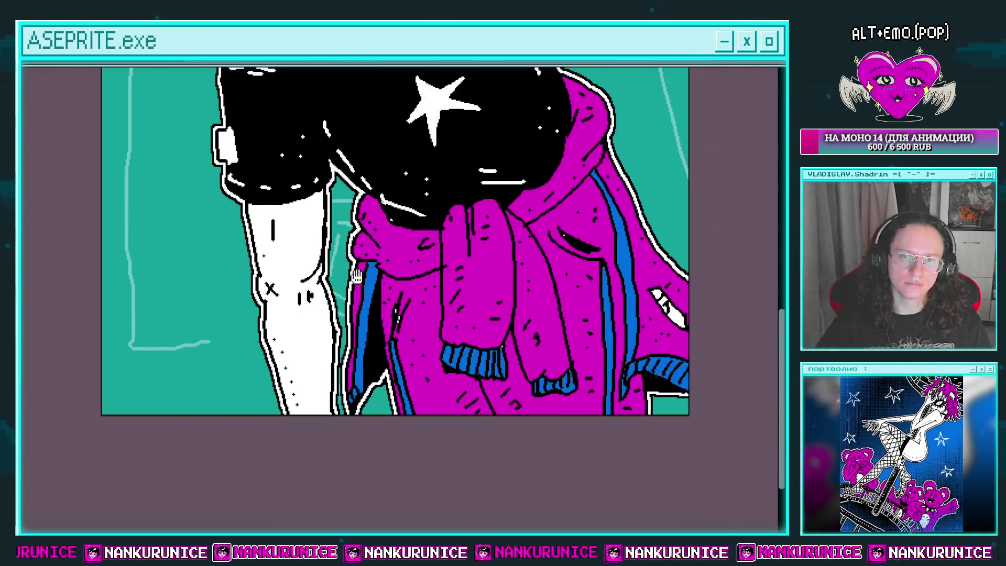
{"action": "scroll", "coordinate": [405, 311], "scroll_direction": "up", "scroll_amount": 2}
{"action": "scroll", "coordinate": [405, 311], "scroll_direction": "down", "scroll_amount": 5}
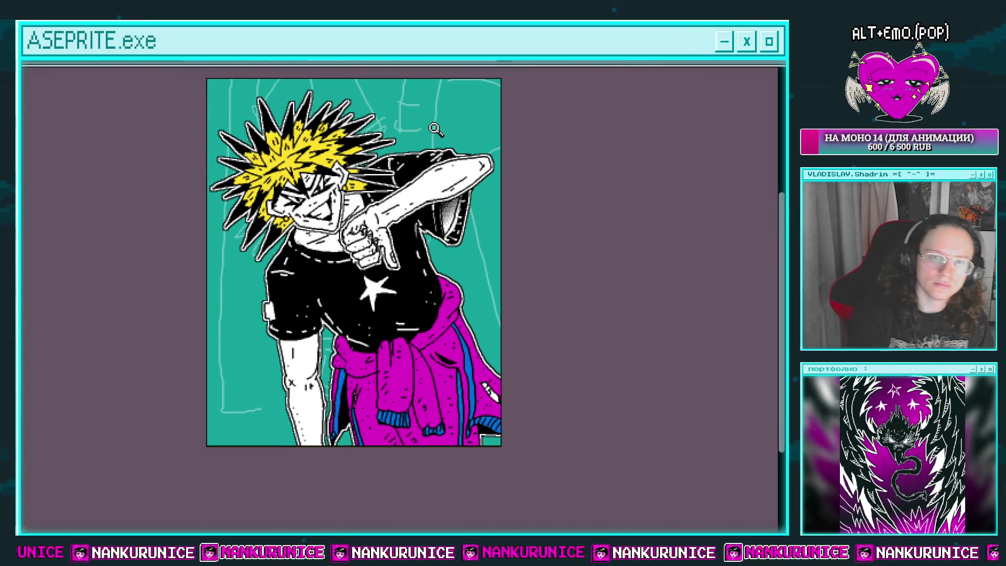
Add a new layer Слой 887 above Слой 883 and hide the timeline
{"action": "key", "text": "Tab"}
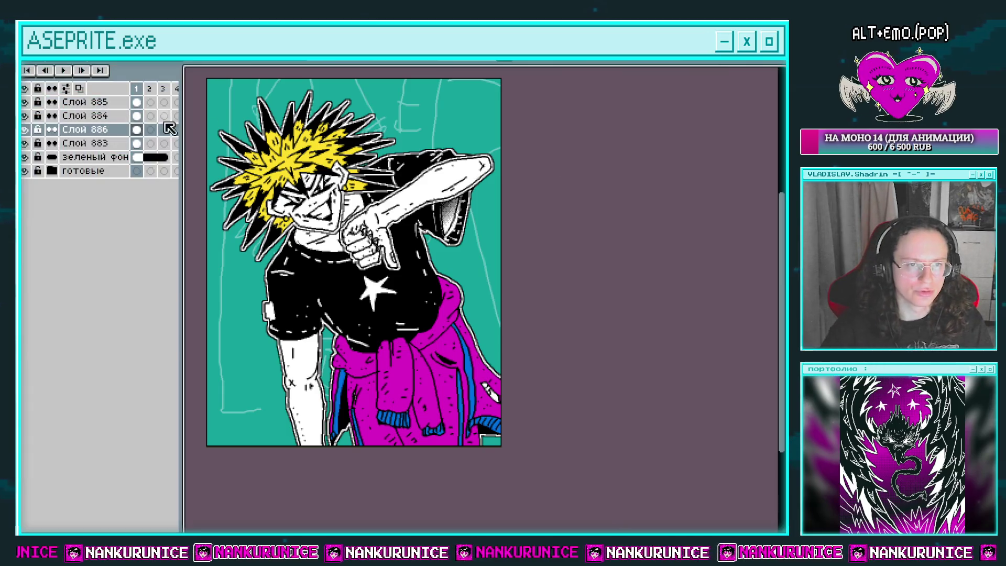
{"action": "left_click", "coordinate": [79, 144]}
{"action": "double_click", "coordinate": [25, 143]}
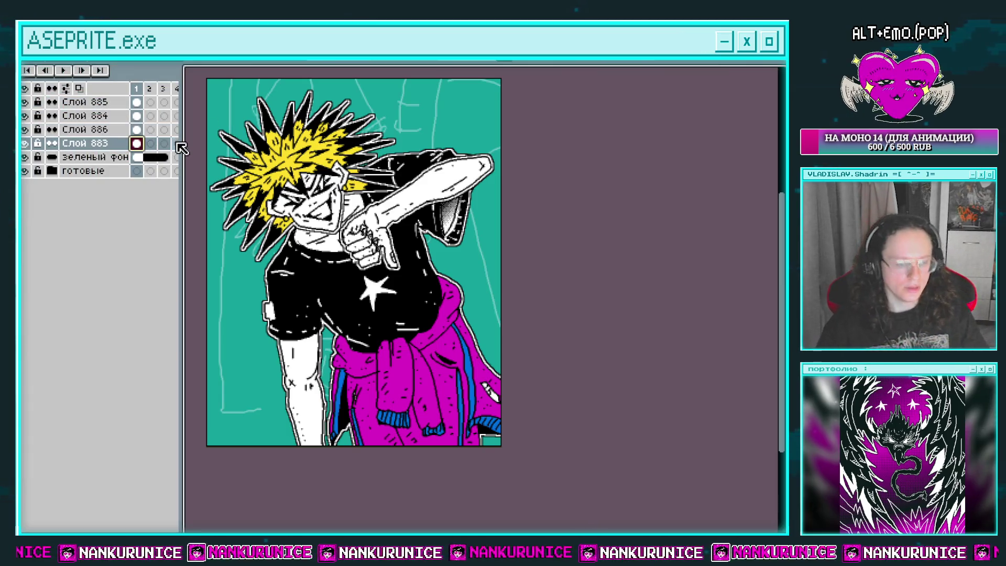
{"action": "key", "text": "ctrl+a"}
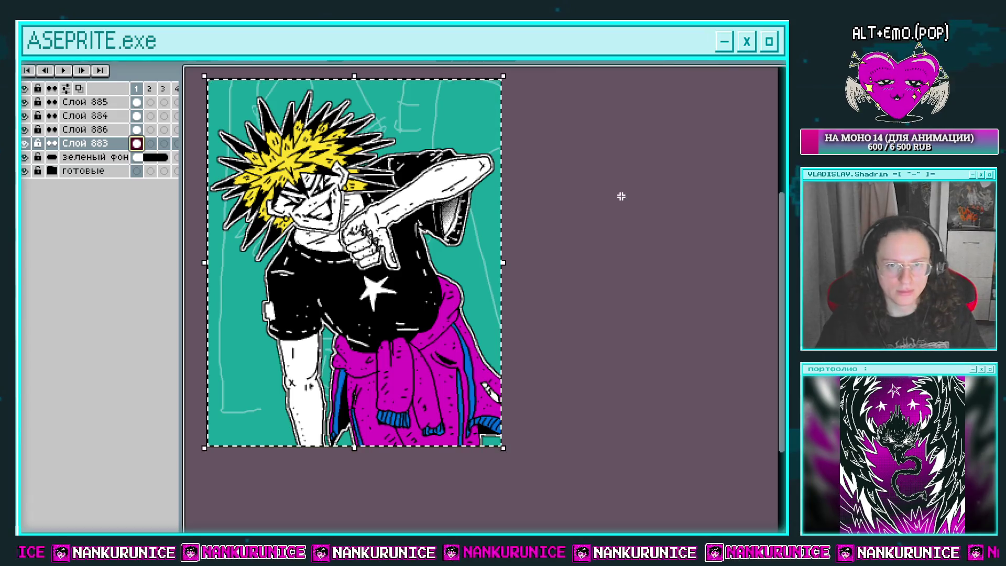
{"action": "key", "text": "ctrl+d"}
{"action": "key", "text": "shift+n"}
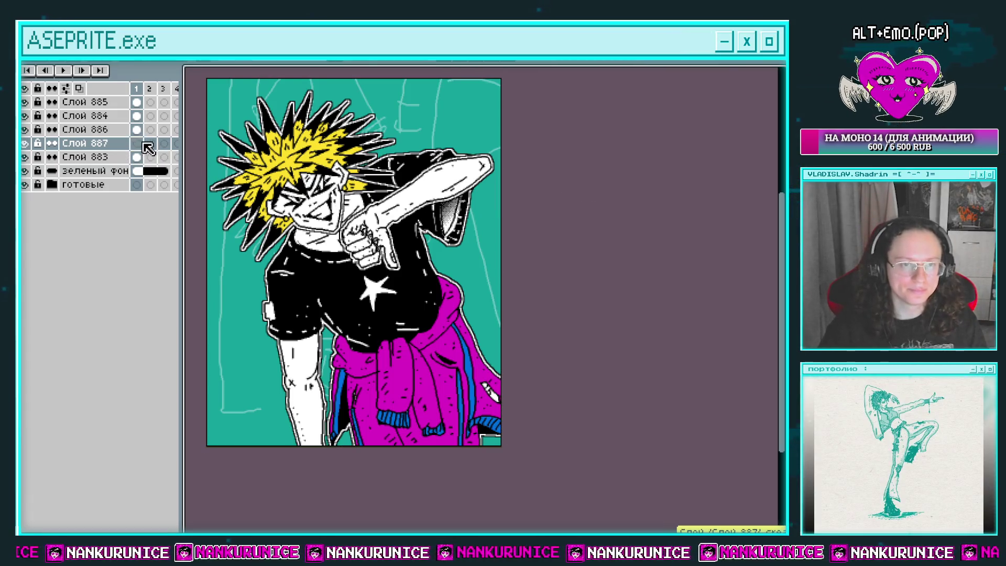
{"action": "key", "text": "Tab"}
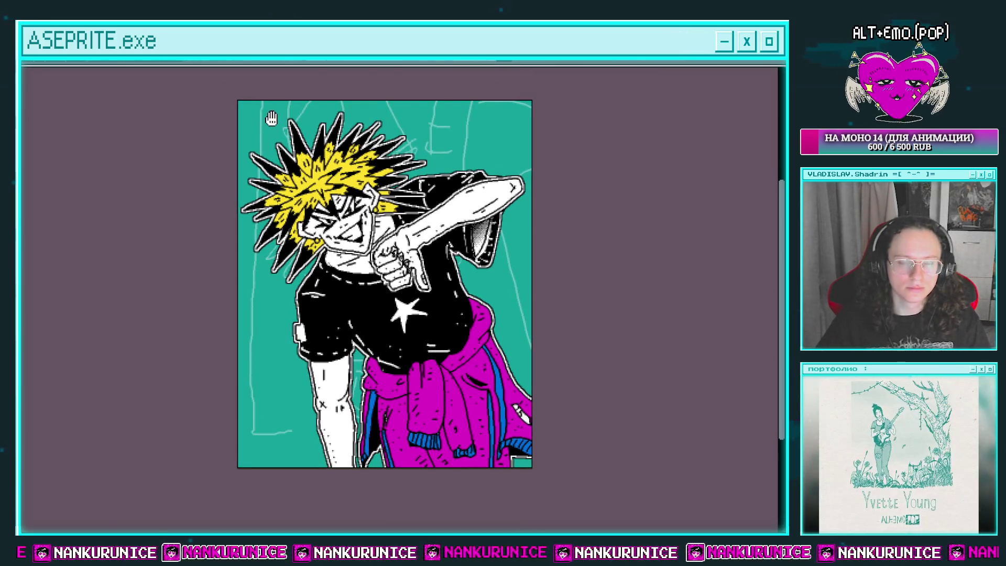
Draw the black vertical strokes of the L down the left background with the Pencil
{"action": "left_click_drag", "start_coordinate": [258, 101], "coordinate": [255, 154]}
{"action": "mouse_move", "coordinate": [257, 252]}
{"action": "left_mouse_down"}
{"action": "mouse_move", "coordinate": [254, 433]}
{"action": "mouse_move", "coordinate": [300, 420]}
{"action": "mouse_move", "coordinate": [276, 419]}
{"action": "mouse_move", "coordinate": [265, 391]}
{"action": "mouse_move", "coordinate": [277, 98]}
{"action": "left_mouse_up"}
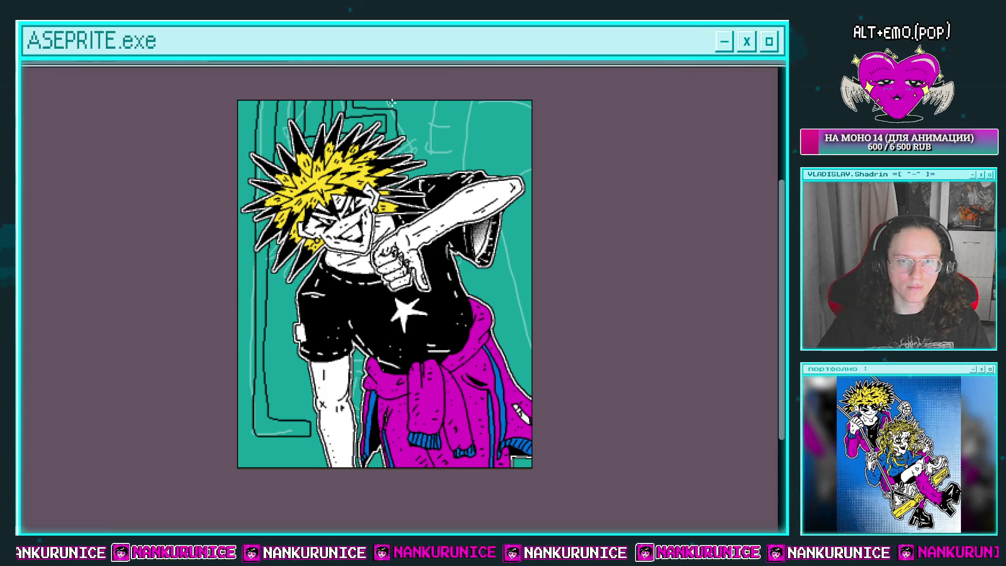
{"action": "scroll", "coordinate": [320, 93], "scroll_direction": "up", "scroll_amount": 4}
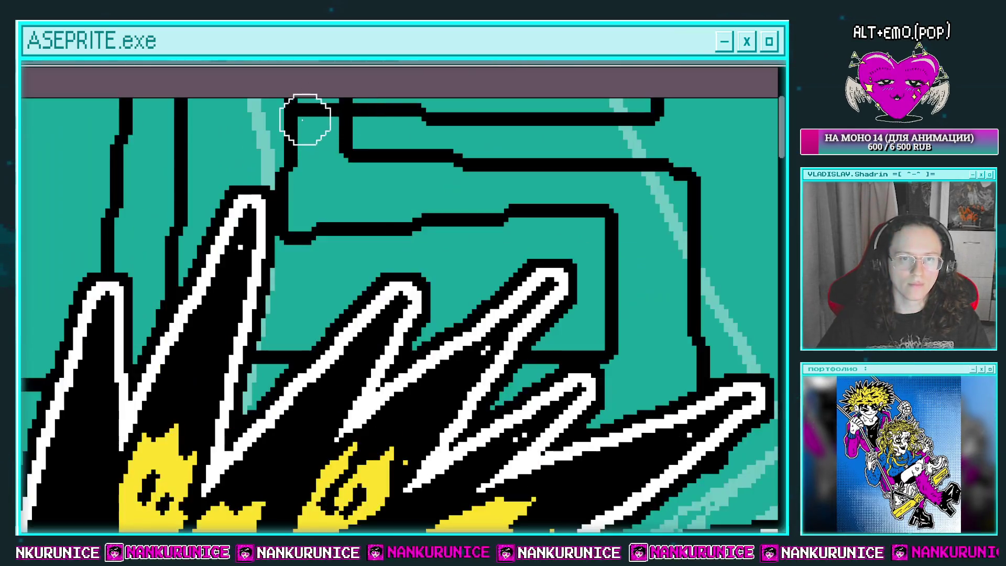
{"action": "scroll", "coordinate": [345, 136], "scroll_direction": "down", "scroll_amount": 4}
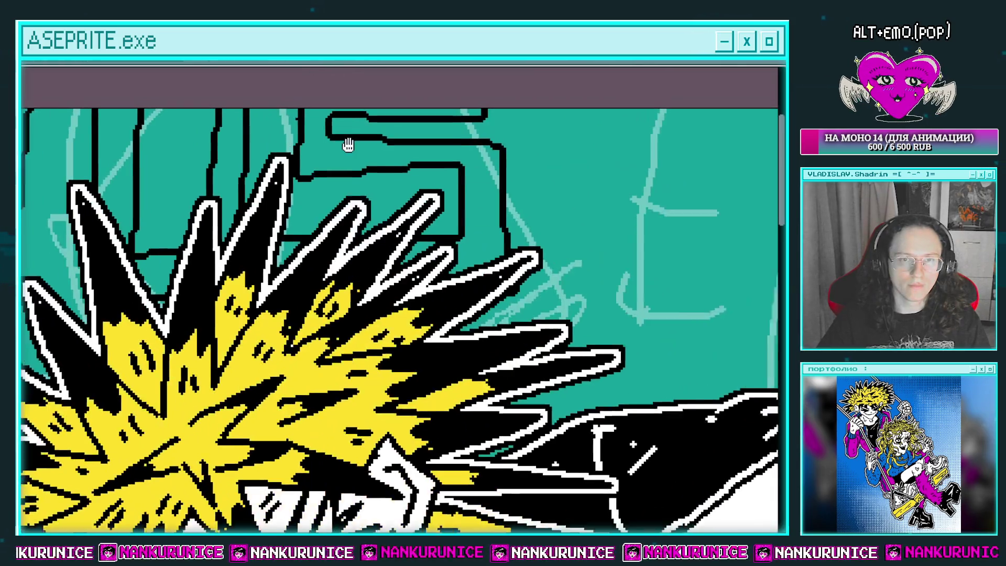
{"action": "scroll", "coordinate": [417, 156], "scroll_direction": "down", "scroll_amount": 1}
{"action": "scroll", "coordinate": [447, 157], "scroll_direction": "up", "scroll_amount": 1}
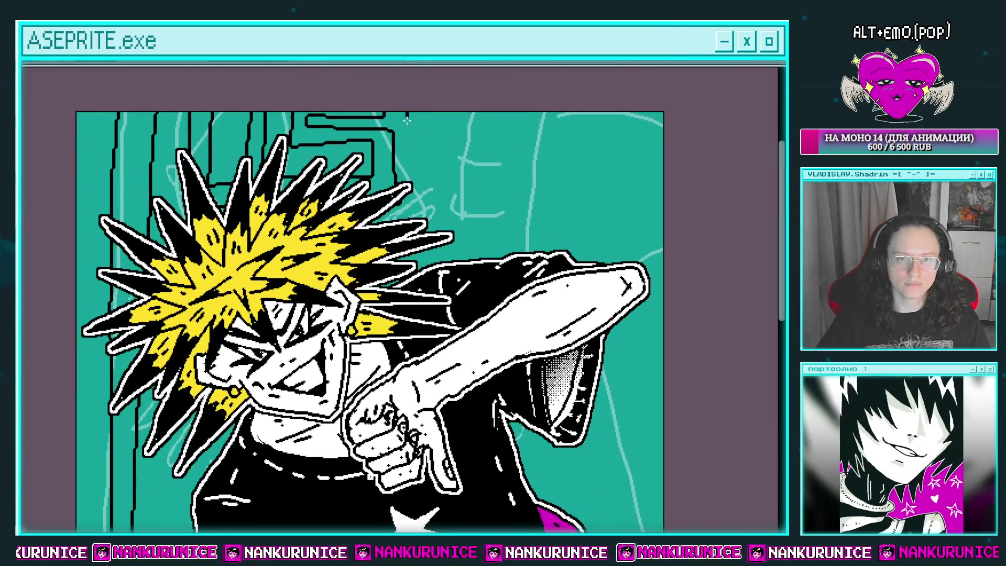
Outline the remaining LOSER letters in black across the top of the background
{"action": "mouse_move", "coordinate": [507, 222]}
{"action": "left_mouse_down"}
{"action": "mouse_move", "coordinate": [433, 196]}
{"action": "mouse_move", "coordinate": [493, 164]}
{"action": "left_mouse_up"}
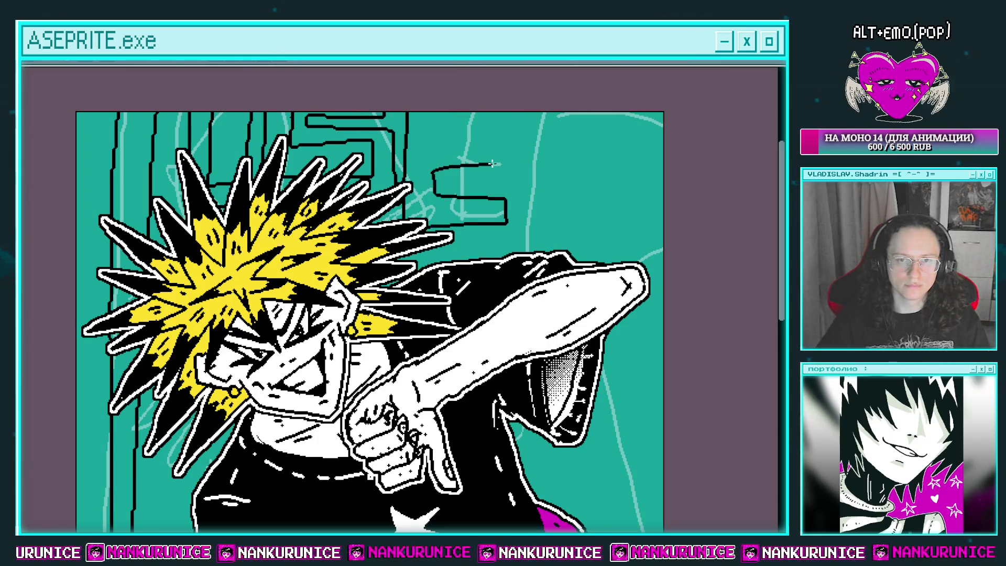
{"action": "scroll", "coordinate": [514, 111], "scroll_direction": "down", "scroll_amount": 1}
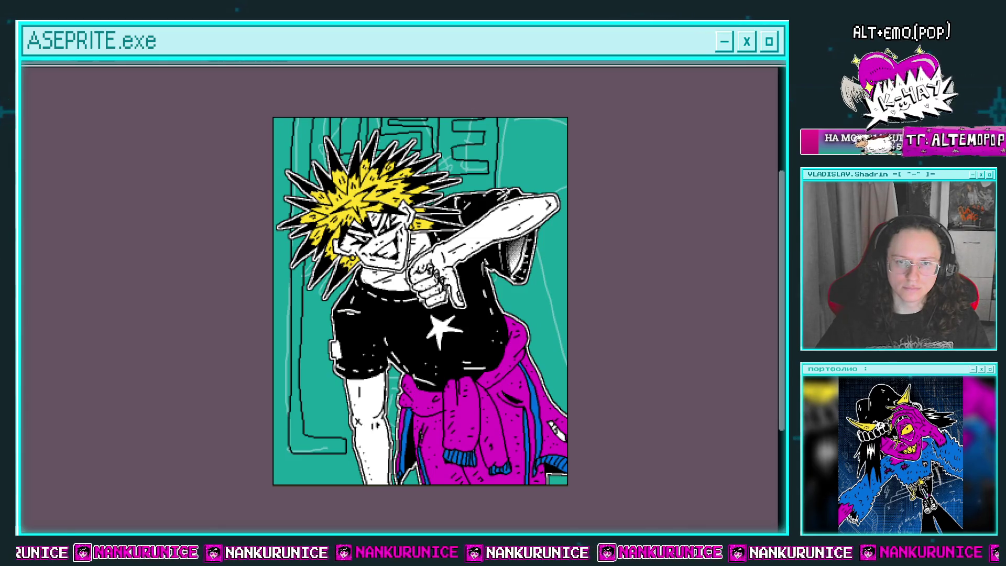
{"action": "left_click_drag", "start_coordinate": [524, 159], "coordinate": [480, 139]}
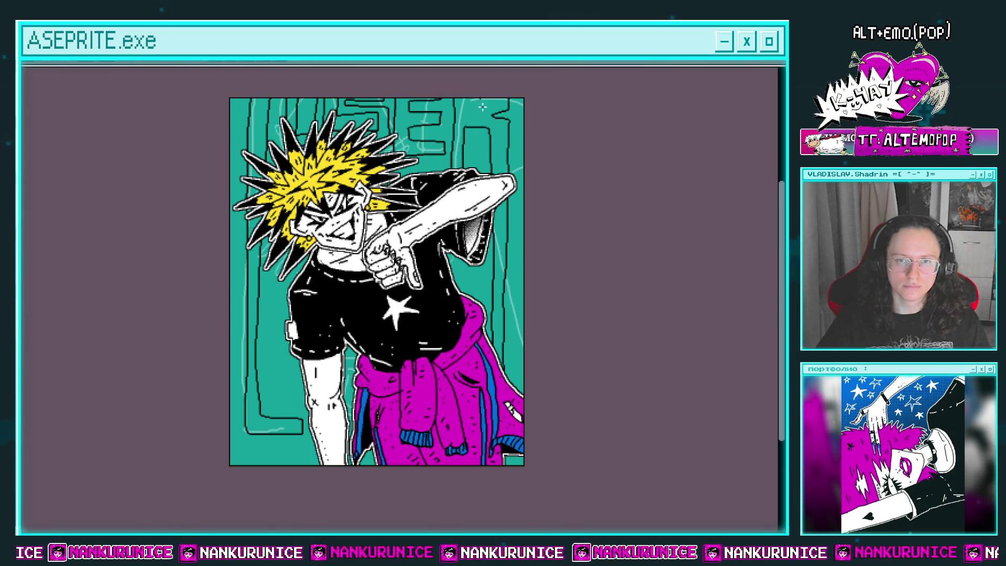
{"action": "scroll", "coordinate": [482, 107], "scroll_direction": "up", "scroll_amount": 2}
{"action": "scroll", "coordinate": [521, 114], "scroll_direction": "down", "scroll_amount": 3}
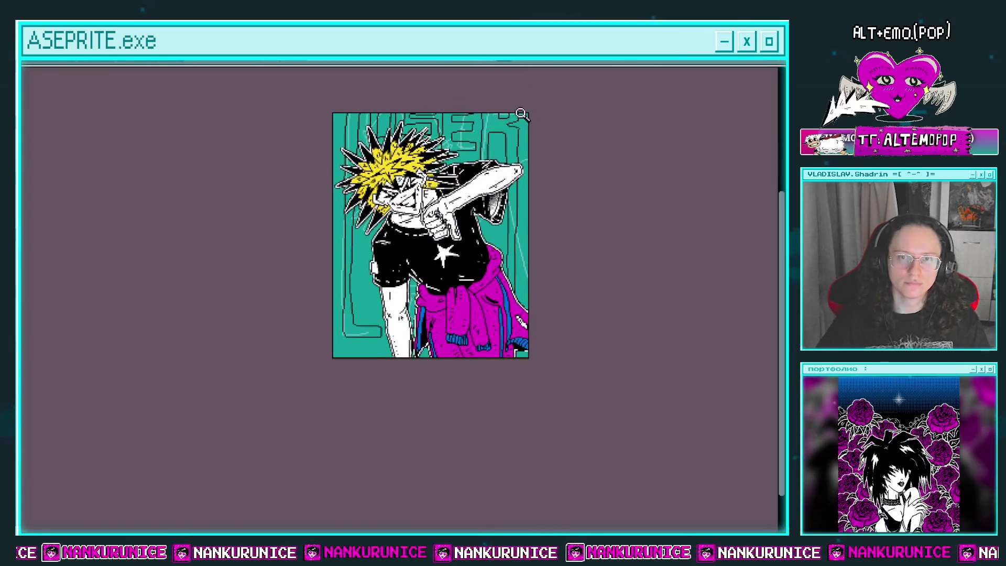
{"action": "scroll", "coordinate": [511, 108], "scroll_direction": "up", "scroll_amount": 3}
{"action": "mouse_move", "coordinate": [445, 113]}
{"action": "left_mouse_down"}
{"action": "mouse_move", "coordinate": [453, 156]}
{"action": "mouse_move", "coordinate": [542, 149]}
{"action": "mouse_move", "coordinate": [553, 107]}
{"action": "left_mouse_up"}
{"action": "scroll", "coordinate": [554, 107], "scroll_direction": "down", "scroll_amount": 3}
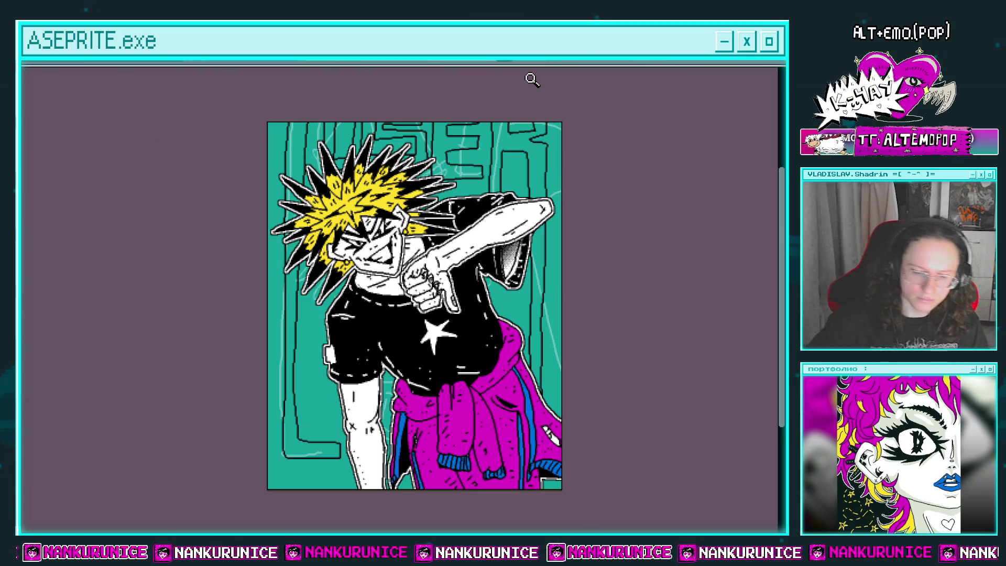
Add background layer Слой 888 above Слой 883, try a dithered gradient, then undo it
{"action": "key", "text": "Tab"}
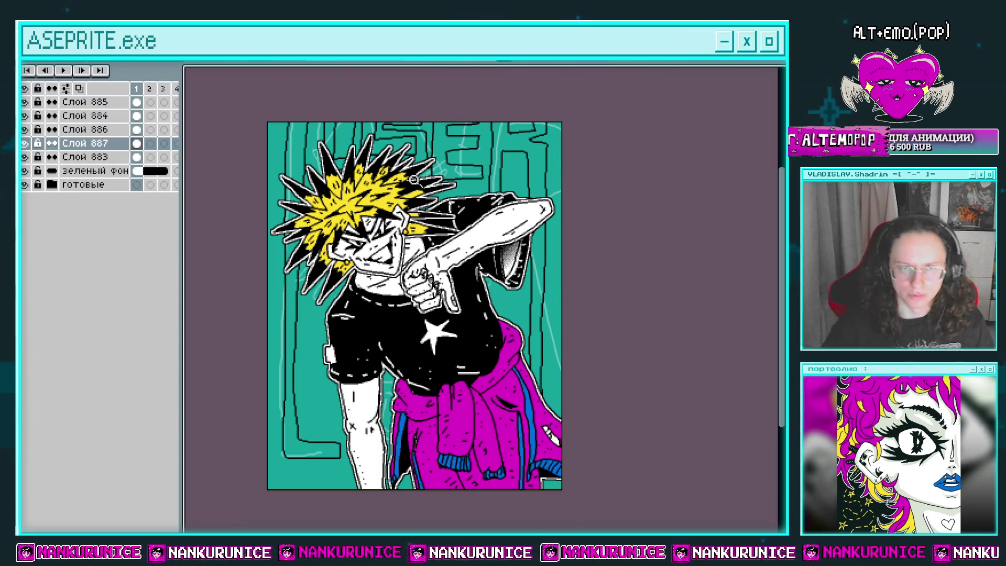
{"action": "left_click", "coordinate": [136, 157]}
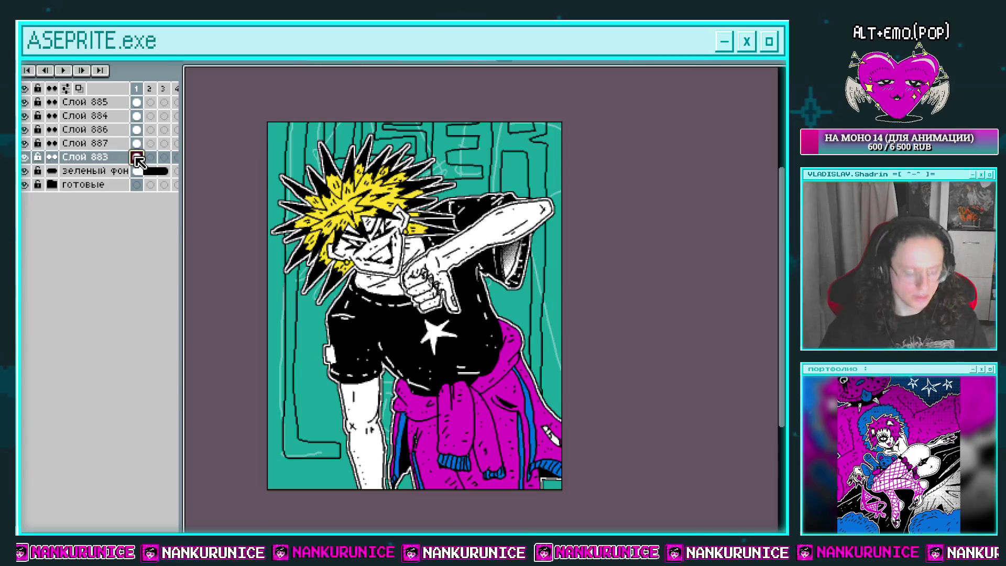
{"action": "key", "text": "shift+n"}
{"action": "left_click_drag", "start_coordinate": [743, 190], "coordinate": [774, 155]}
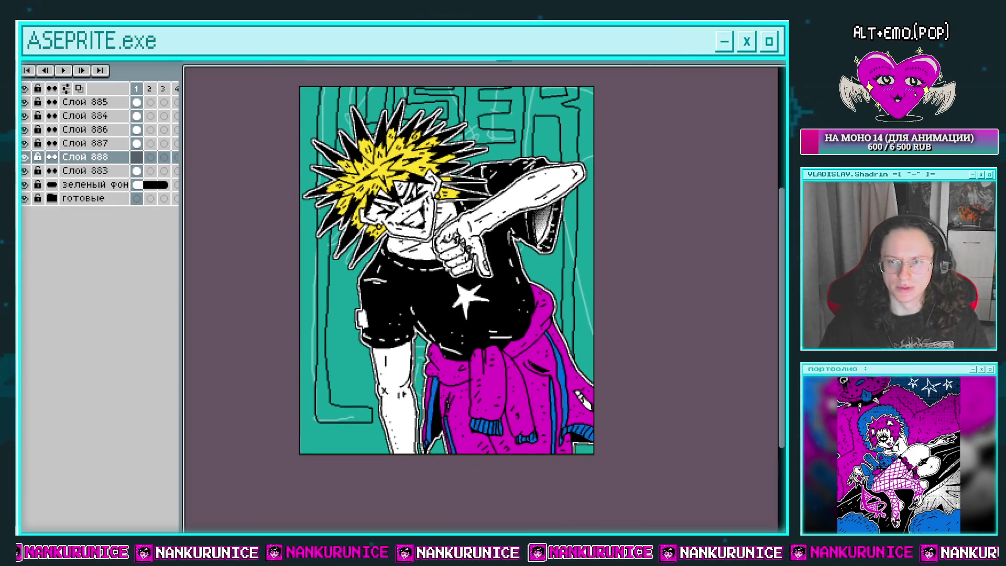
{"action": "key", "text": "g"}
{"action": "key", "text": "shift+g"}
{"action": "left_click_drag", "start_coordinate": [446, 199], "coordinate": [445, 408]}
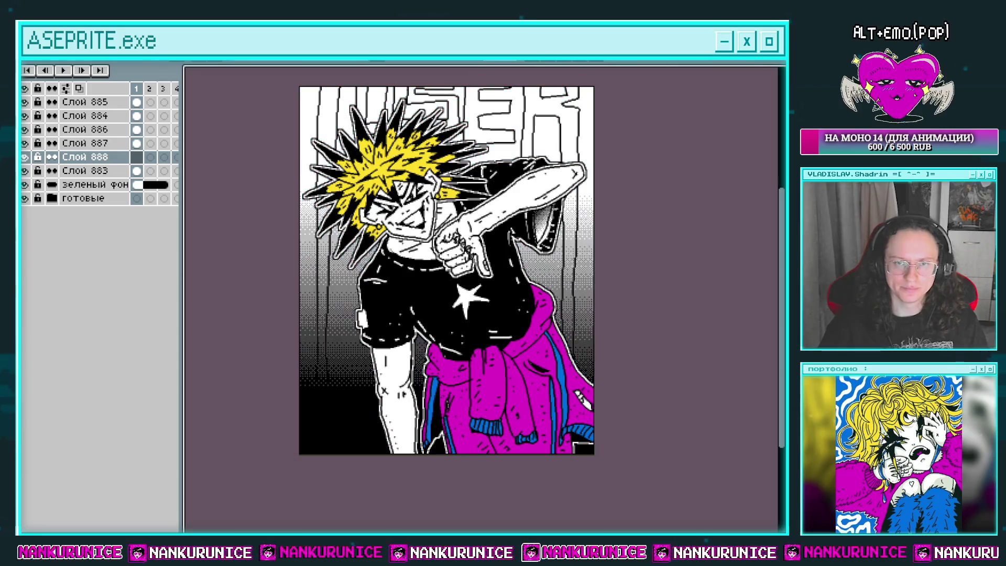
{"action": "key", "text": "ctrl+z"}
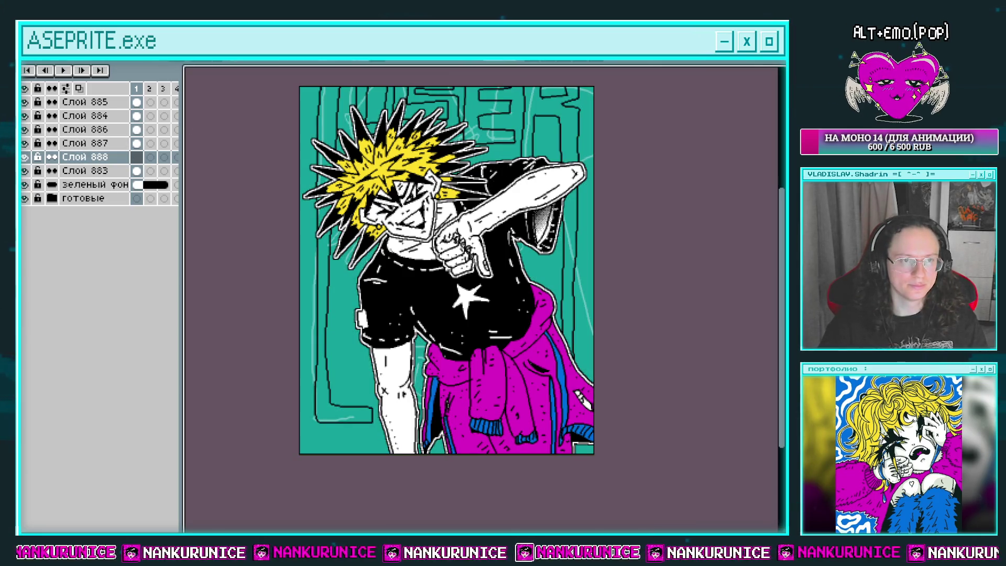
Fill the background white and bucket-fill the L, O, E and R letters magenta
{"action": "key", "text": "f"}
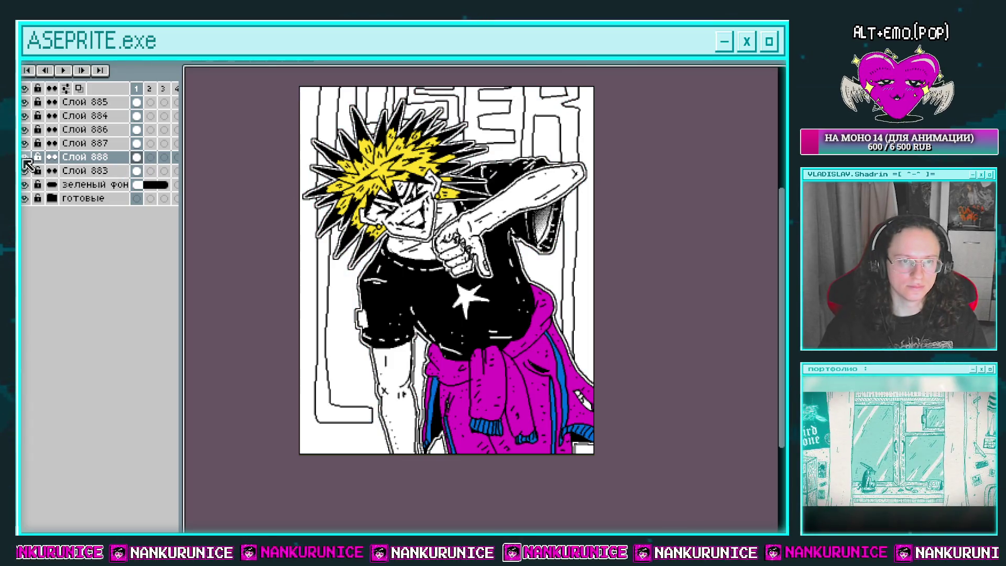
{"action": "left_click", "coordinate": [142, 149]}
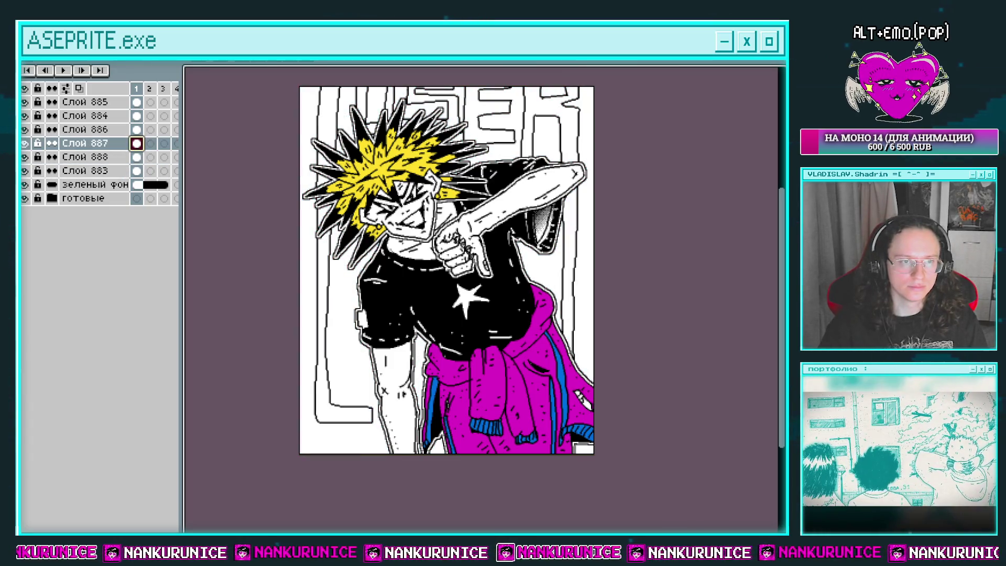
{"action": "key", "text": "f"}
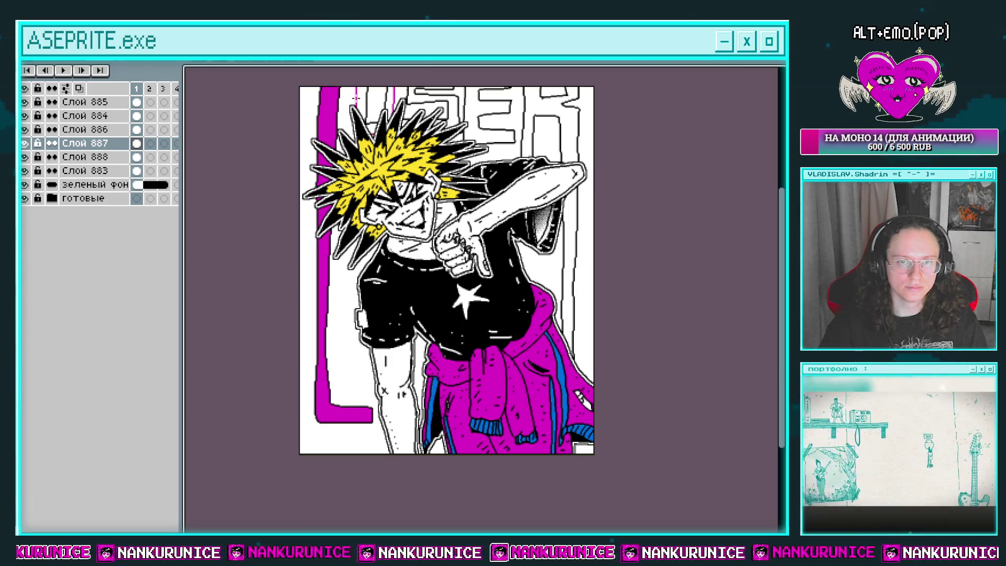
{"action": "left_click", "coordinate": [393, 98]}
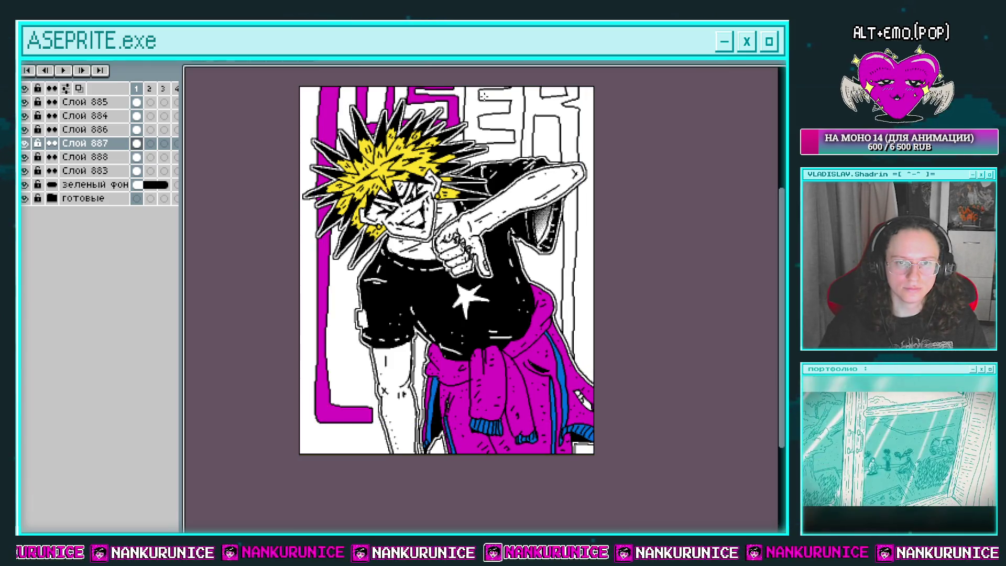
{"action": "left_click", "coordinate": [480, 110]}
{"action": "left_click", "coordinate": [545, 110]}
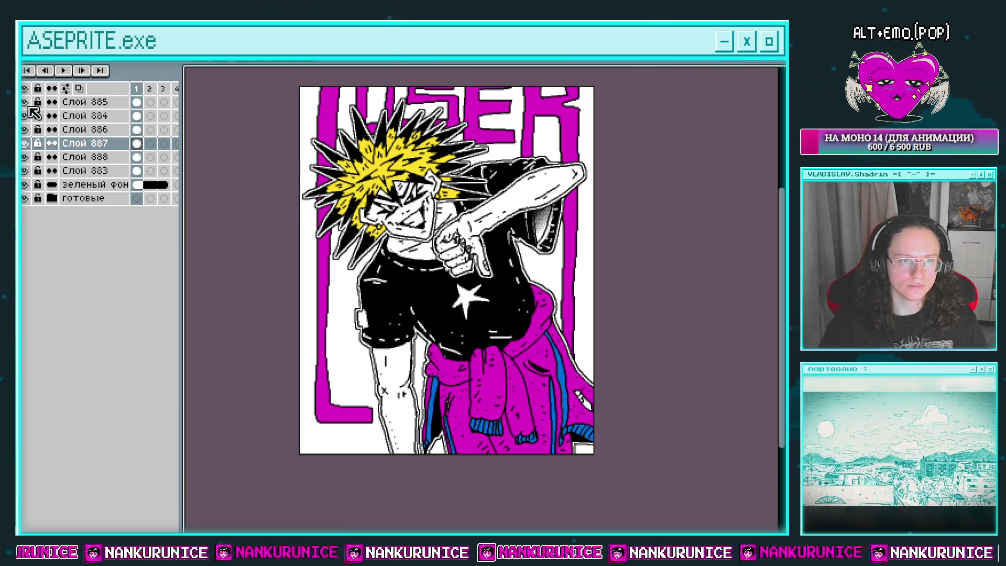
Cancel the Replace Color dialog and select the magenta R letter
{"action": "key", "text": "shift+r"}
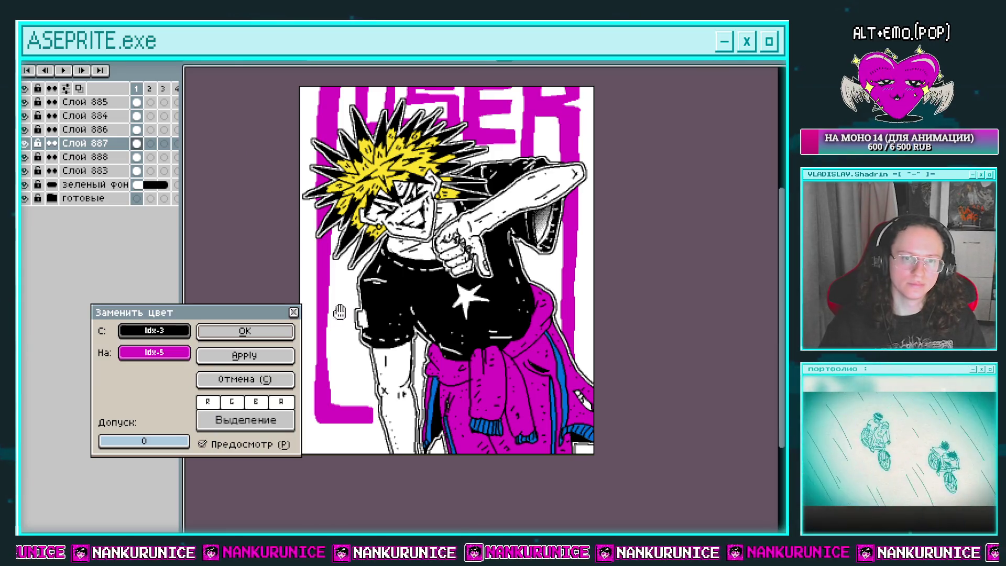
{"action": "left_click", "coordinate": [253, 373]}
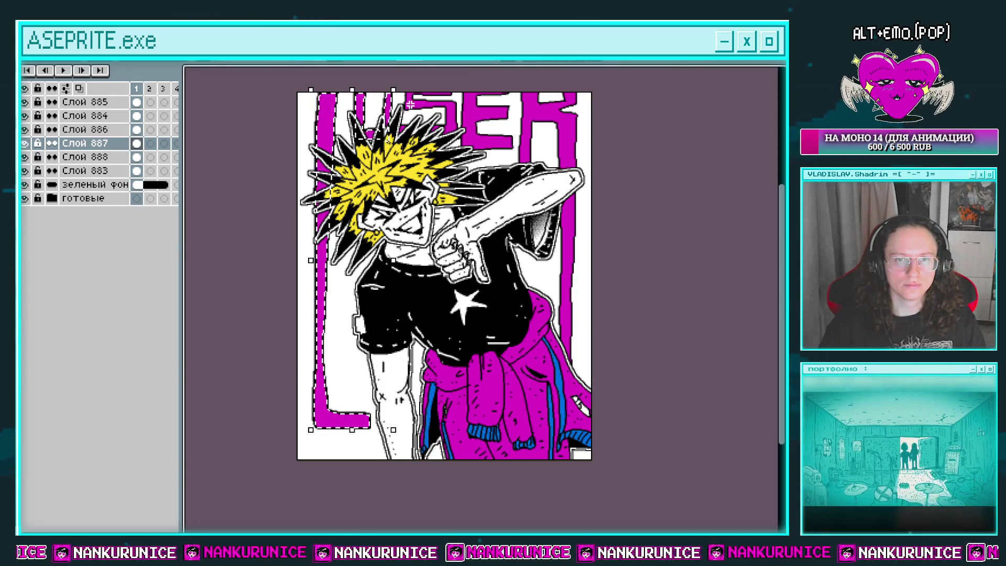
{"action": "left_click", "coordinate": [552, 112], "text": "shift"}
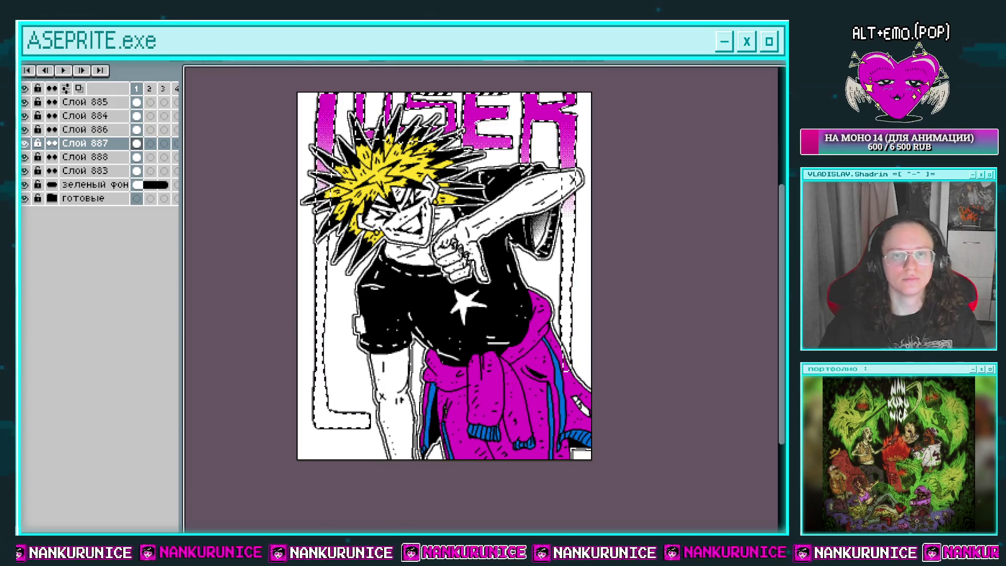
Try a dithered gradient on the selected letters, undo it, deselect, and switch to Слой 888
{"action": "key", "text": "f"}
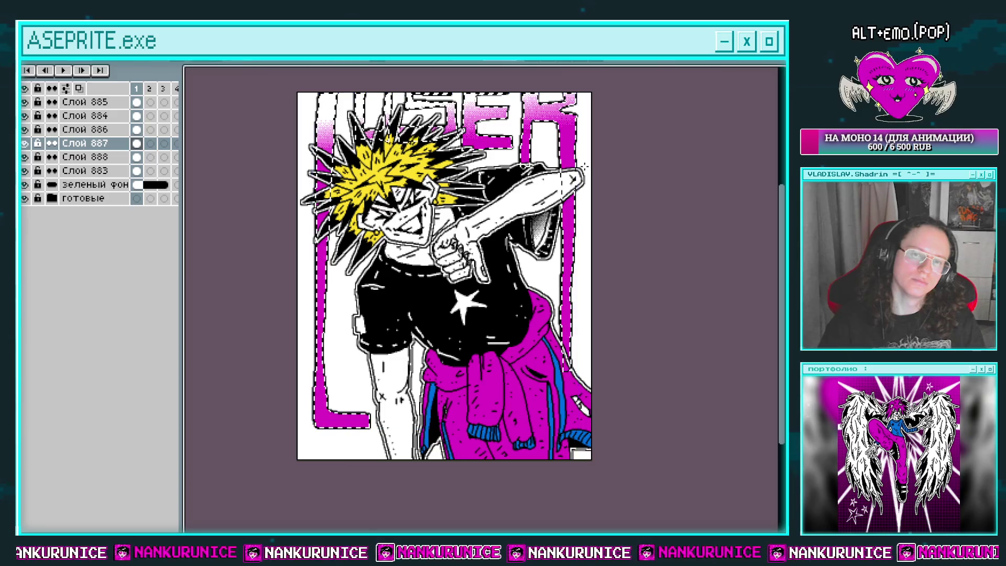
{"action": "key", "text": "ctrl+d"}
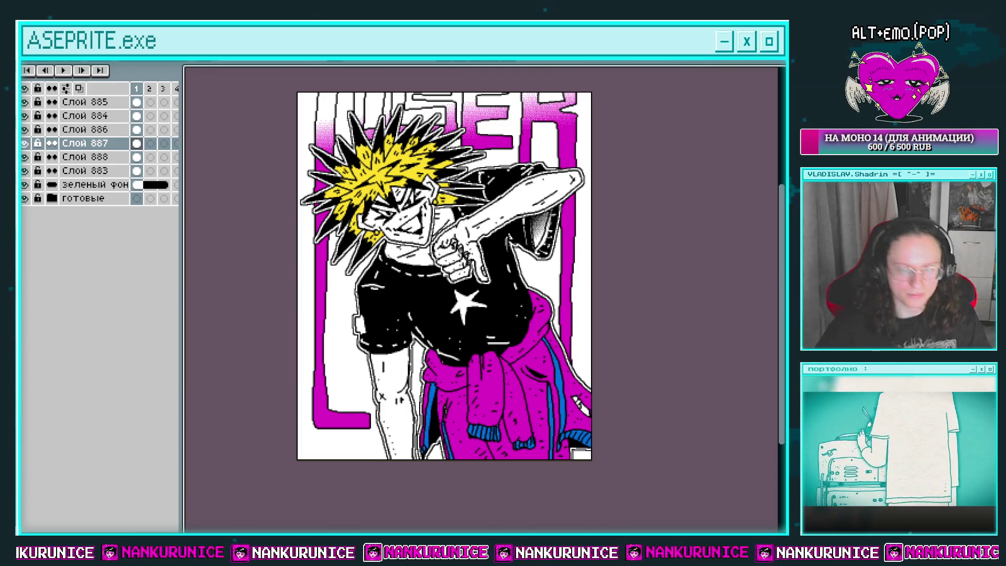
{"action": "key", "text": "ctrl+z"}
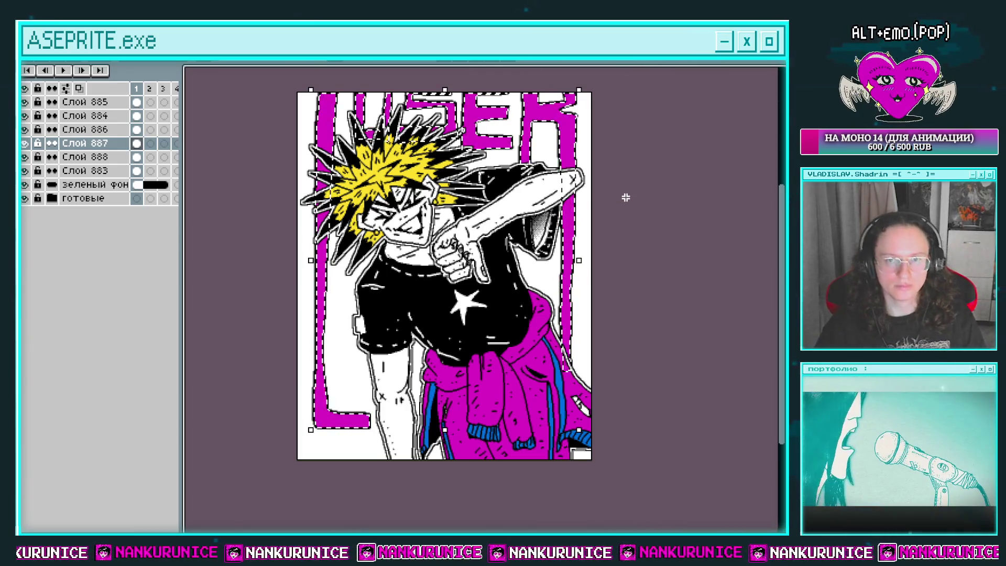
{"action": "key", "text": "ctrl+d"}
{"action": "left_click", "coordinate": [138, 157]}
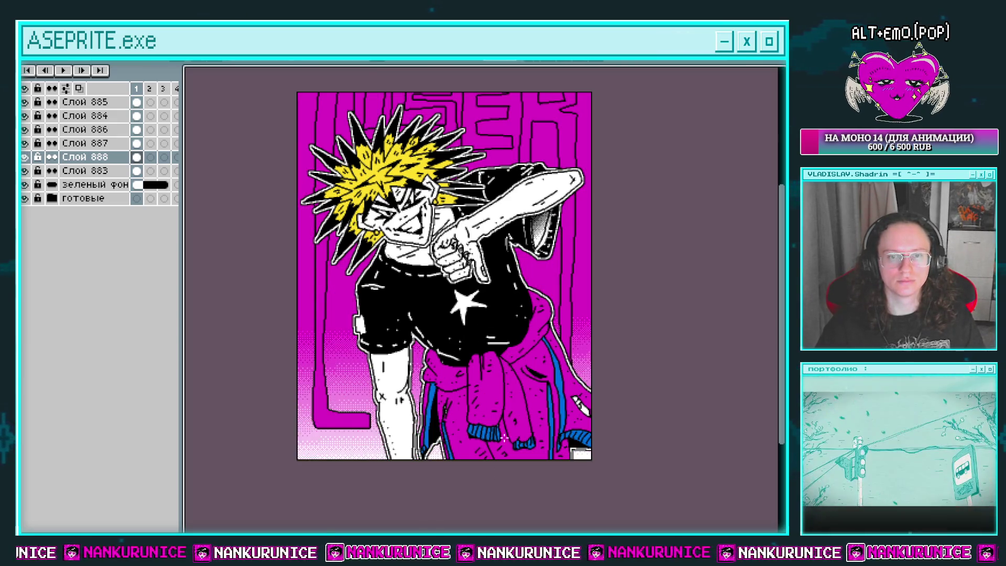
Redraw the background gradient as a white-to-magenta dither fading in toward the bottom
{"action": "key", "text": "ctrl+z"}
{"action": "key", "text": "ctrl+y"}
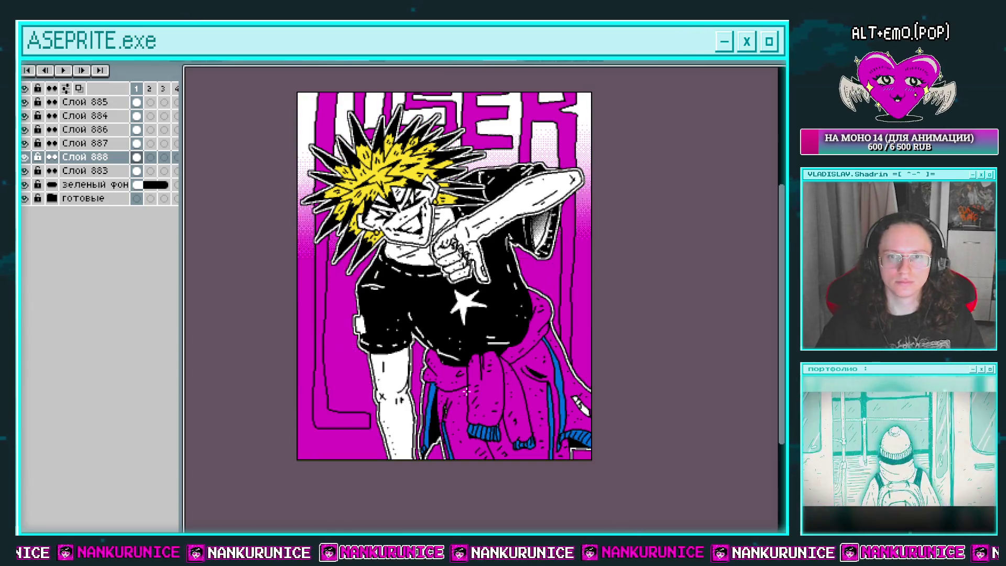
{"action": "key", "text": "ctrl+z"}
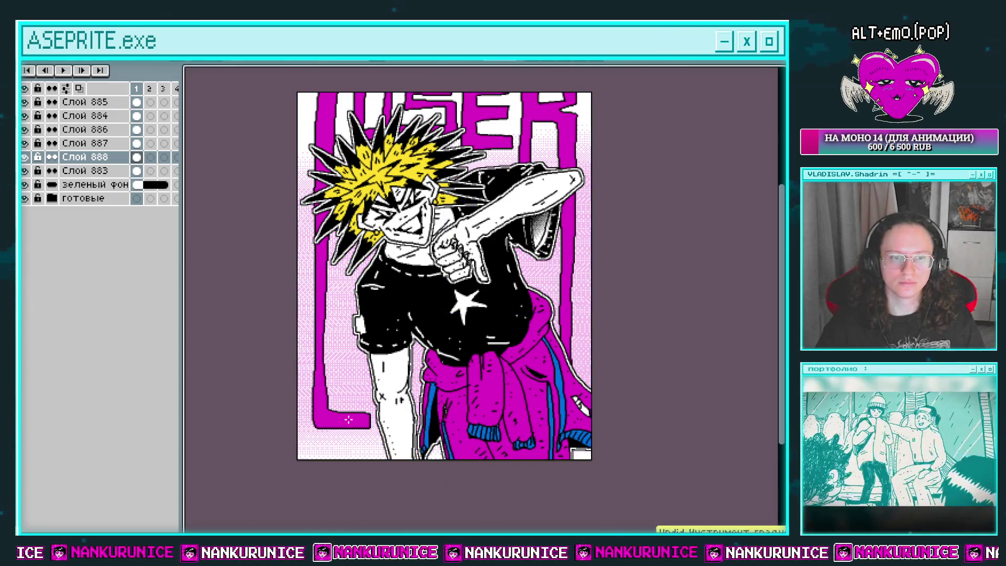
{"action": "key", "text": "ctrl+y"}
{"action": "scroll", "coordinate": [417, 492], "scroll_direction": "down", "scroll_amount": 2}
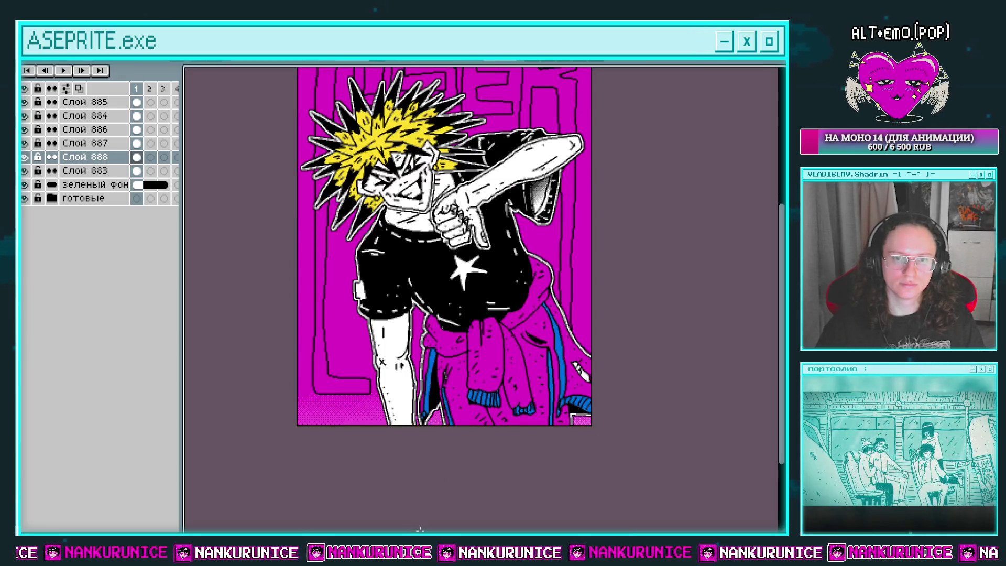
{"action": "key", "text": "ctrl+z"}
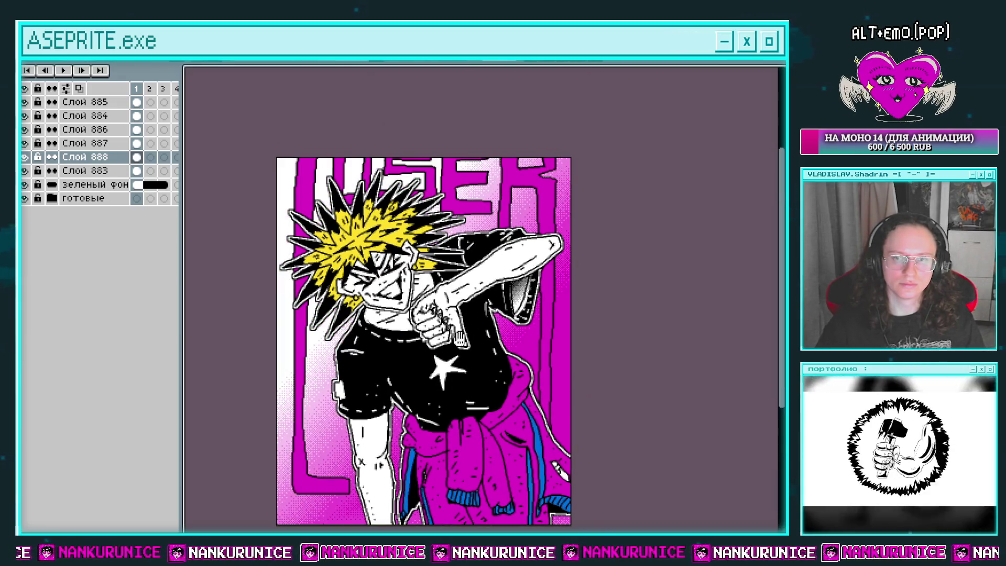
{"action": "left_click_drag", "start_coordinate": [542, 424], "coordinate": [576, 438]}
{"action": "key", "text": "ctrl+z"}
{"action": "key", "text": "ctrl+z"}
{"action": "key", "text": "ctrl+z"}
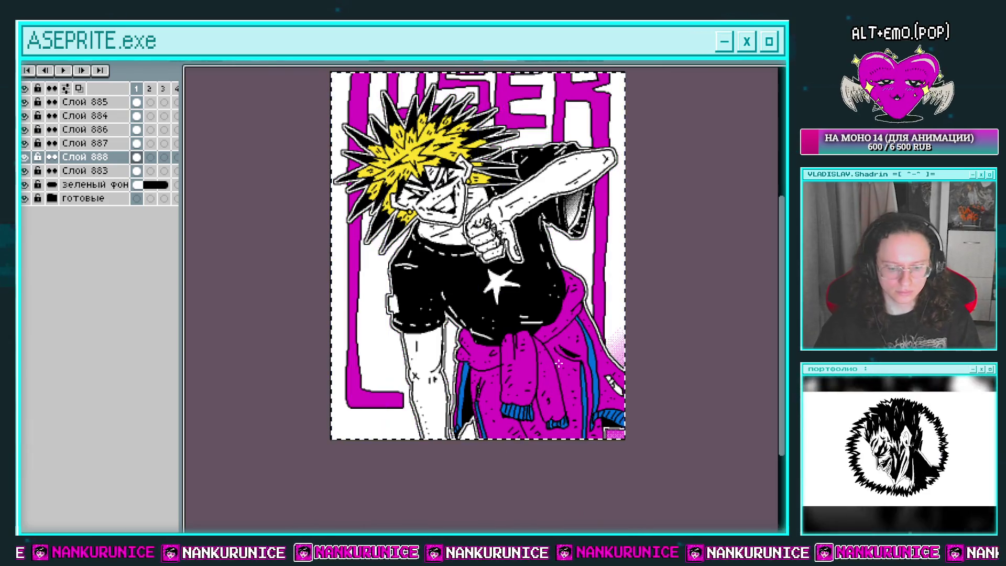
{"action": "key", "text": "ctrl+y"}
{"action": "key", "text": "ctrl+y"}
{"action": "key", "text": "ctrl+y"}
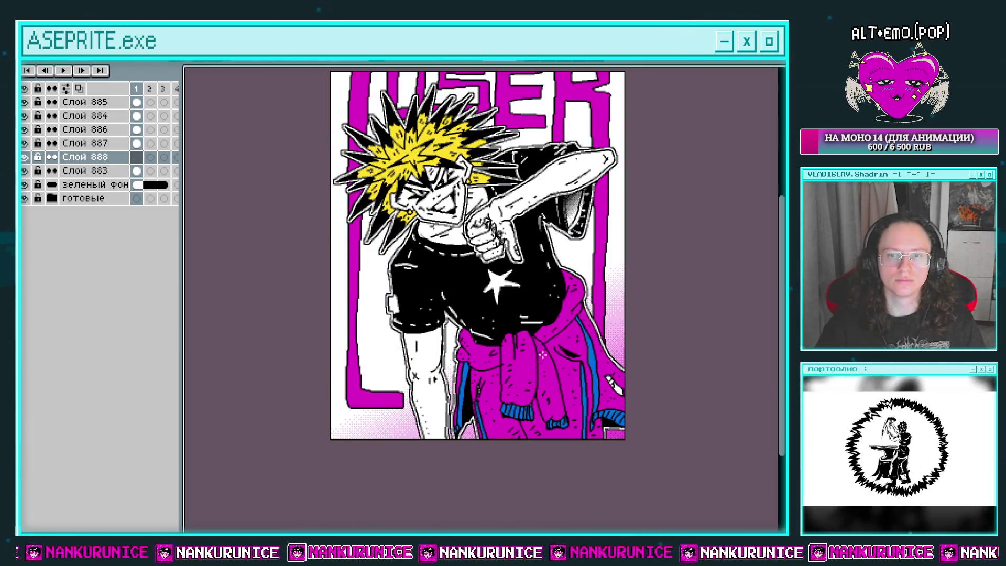
{"action": "mouse_move", "coordinate": [540, 291]}
{"action": "left_mouse_down"}
{"action": "mouse_move", "coordinate": [545, 383]}
{"action": "mouse_move", "coordinate": [539, 337]}
{"action": "left_mouse_up"}
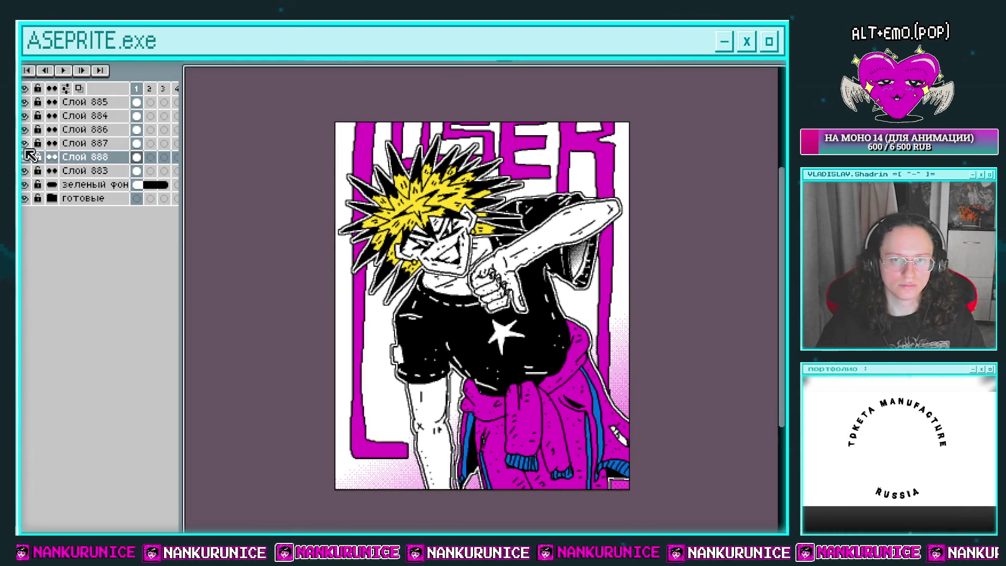
Copy the LOSER letters onto new layer Слой 889 and nudge Слой 887's letters up-right
{"action": "left_click", "coordinate": [137, 144]}
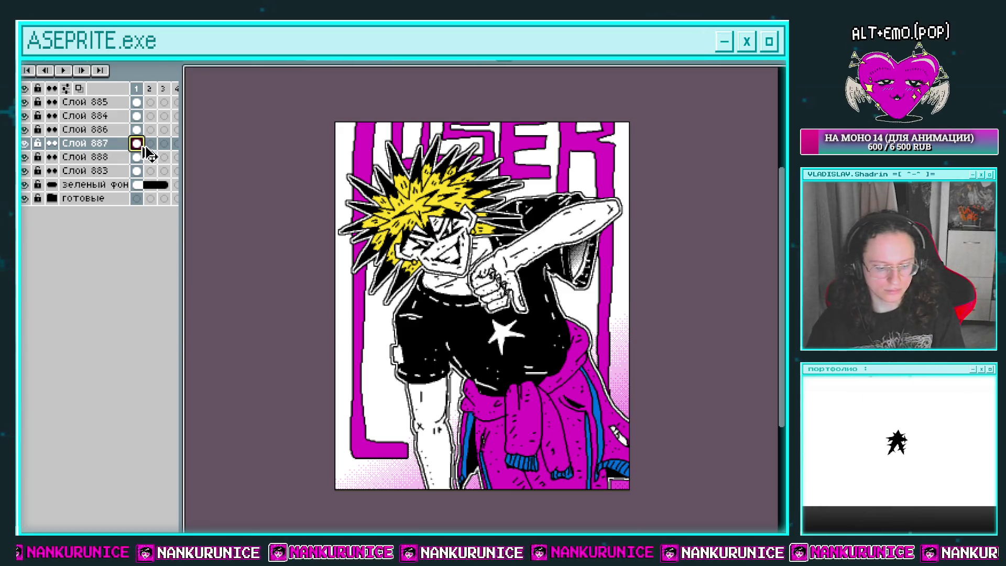
{"action": "key", "text": "shift+n"}
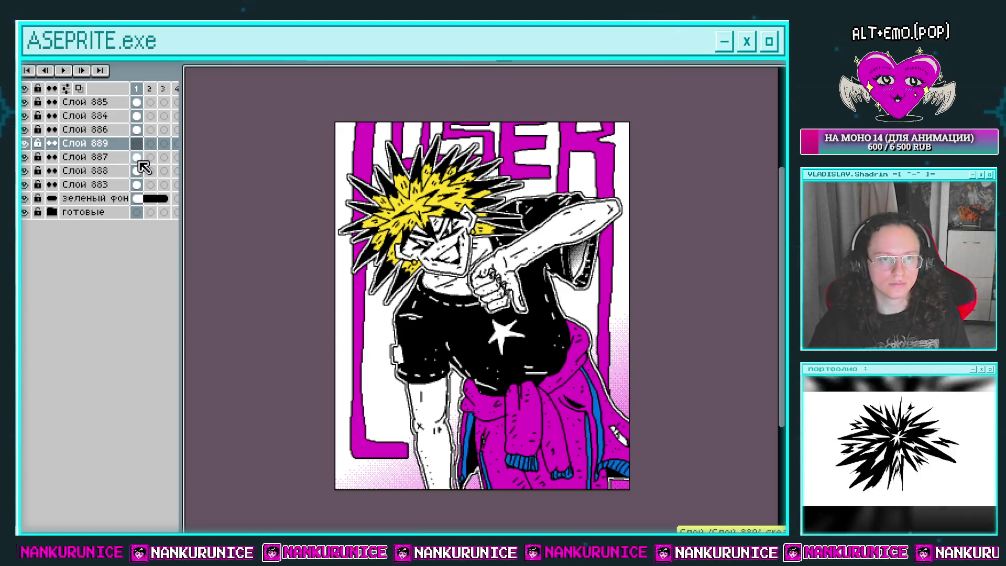
{"action": "left_click", "coordinate": [138, 157]}
{"action": "left_click_drag", "start_coordinate": [140, 159], "coordinate": [136, 143]}
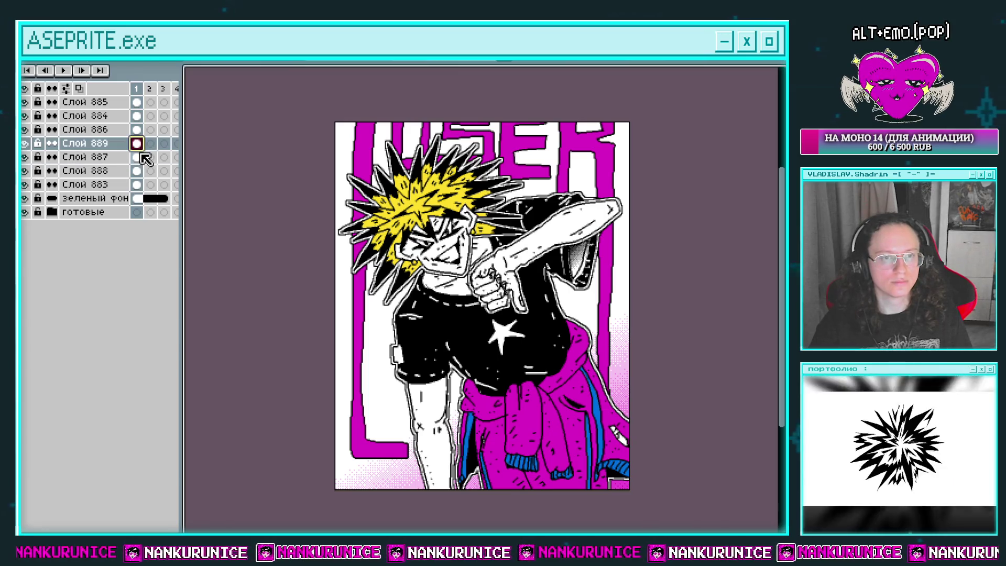
{"action": "left_click", "coordinate": [137, 157]}
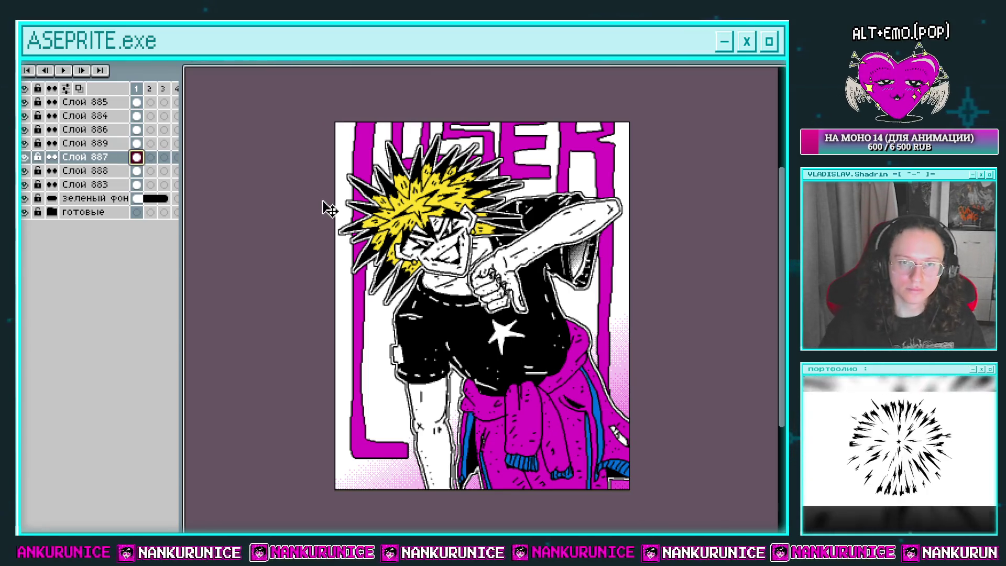
{"action": "key", "text": "Right"}
{"action": "key", "text": "Right"}
{"action": "key", "text": "Left"}
{"action": "key", "text": "Left"}
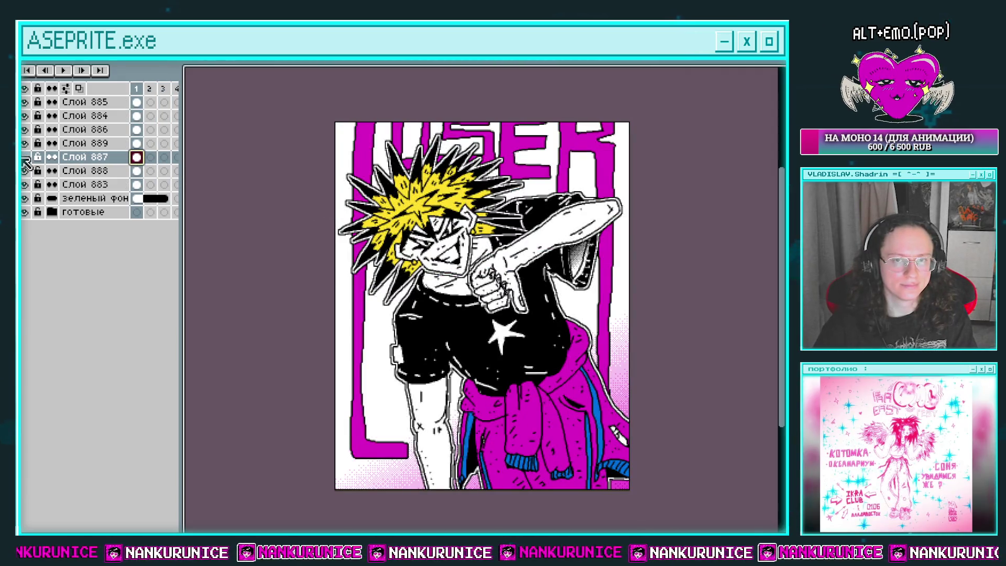
{"action": "left_click_drag", "start_coordinate": [390, 222], "coordinate": [394, 217]}
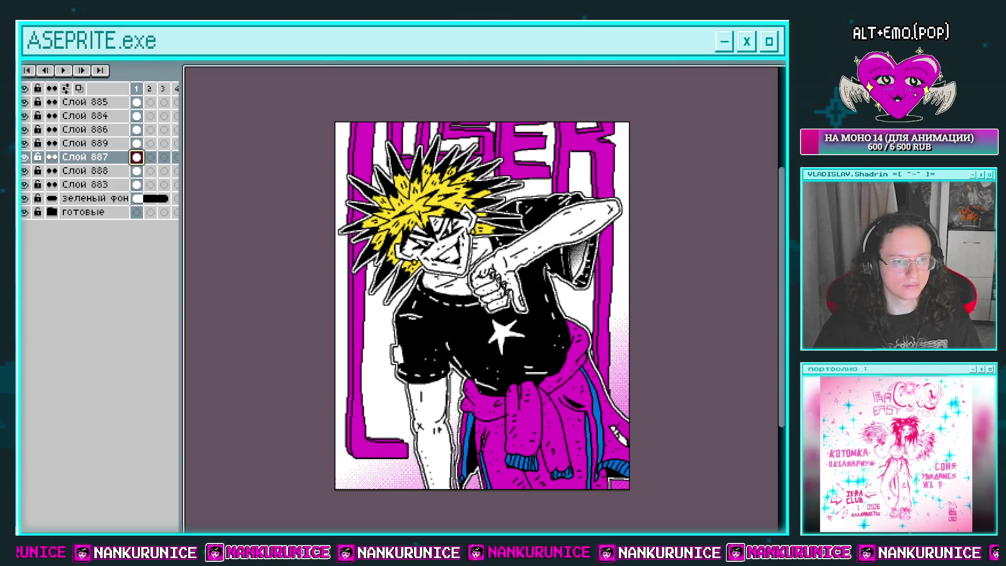
Recolour Слой 887's letters from magenta to black and shift them a few pixels right
{"action": "key", "text": "shift+r"}
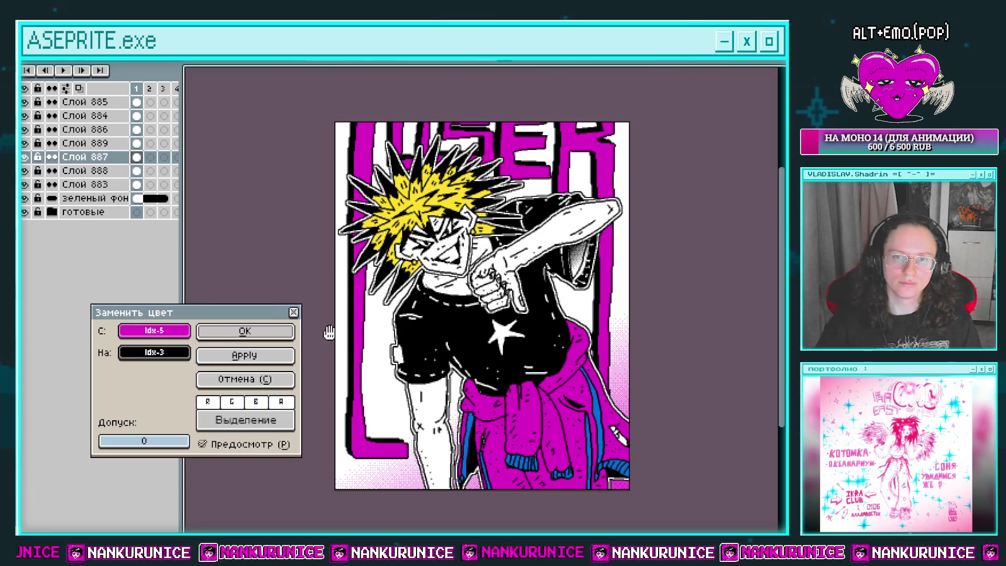
{"action": "left_click", "coordinate": [274, 335]}
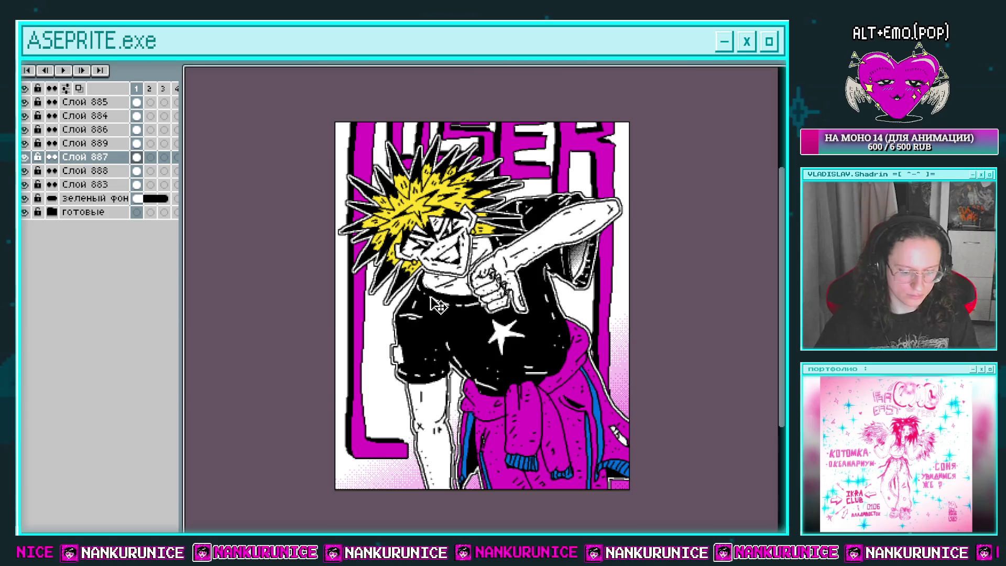
{"action": "key", "text": "ctrl+a"}
{"action": "key", "text": "Right"}
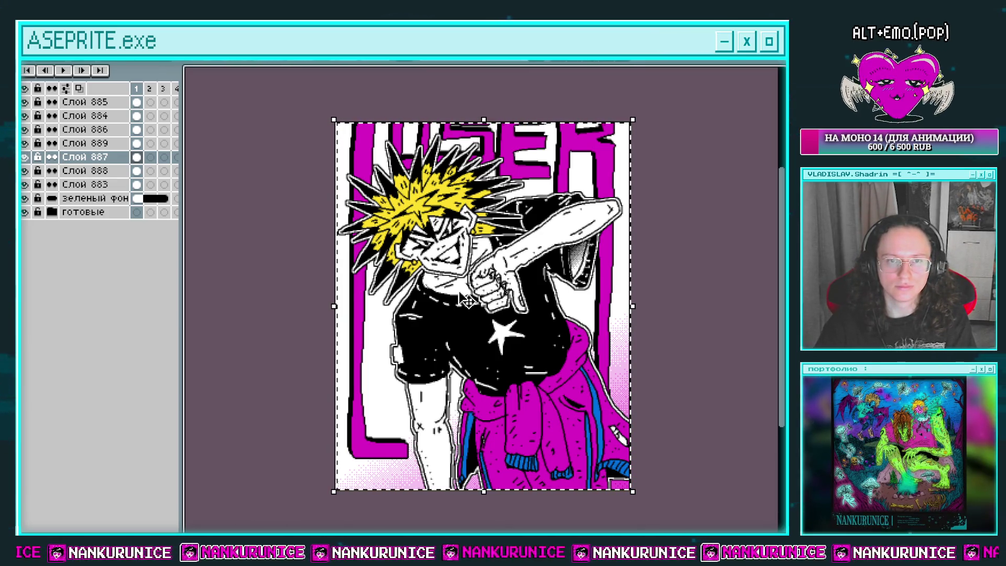
{"action": "key", "text": "Right"}
{"action": "key", "text": "ctrl+d"}
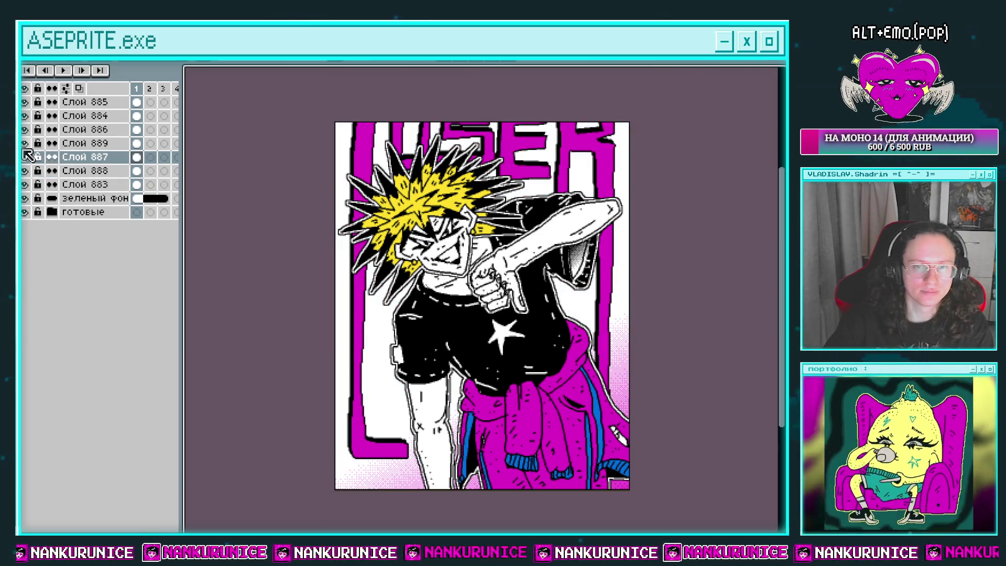
Hide the letter layers Слой 887 and Слой 889, then make Слой 888 the active layer
{"action": "left_click", "coordinate": [24, 152]}
{"action": "left_click", "coordinate": [25, 151]}
{"action": "left_click", "coordinate": [24, 151]}
{"action": "left_click", "coordinate": [24, 152]}
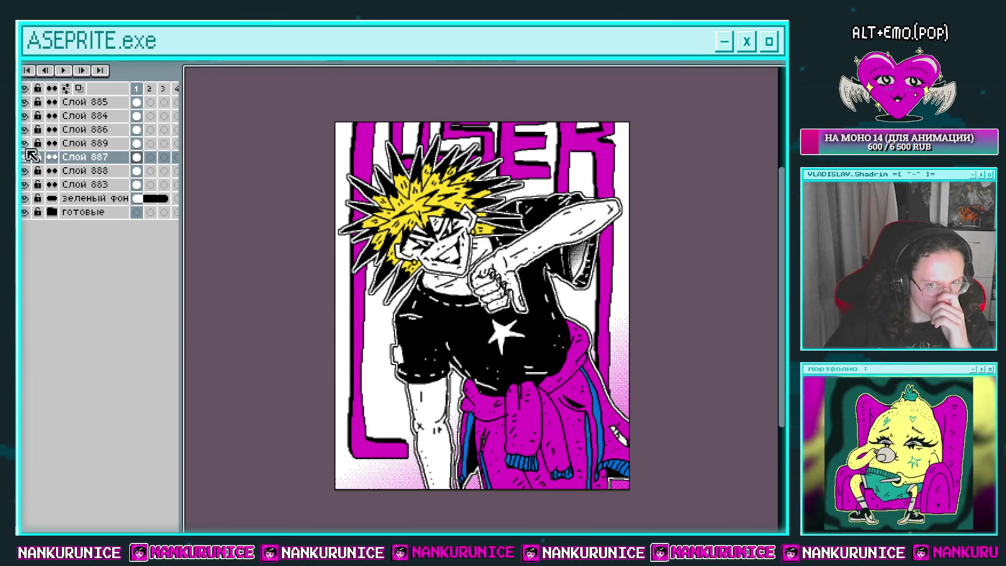
{"action": "left_click", "coordinate": [24, 143]}
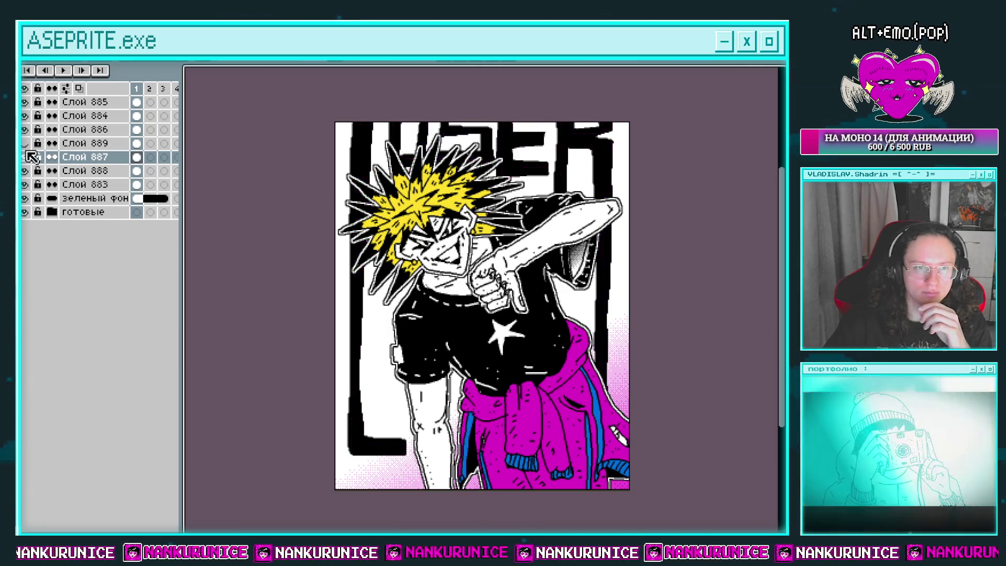
{"action": "left_click", "coordinate": [24, 157]}
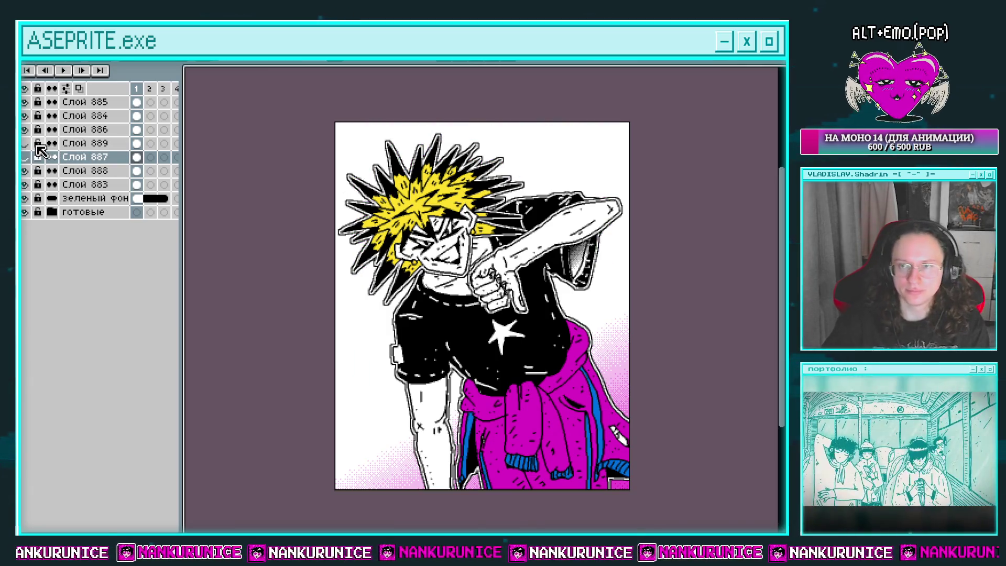
{"action": "left_click", "coordinate": [140, 187]}
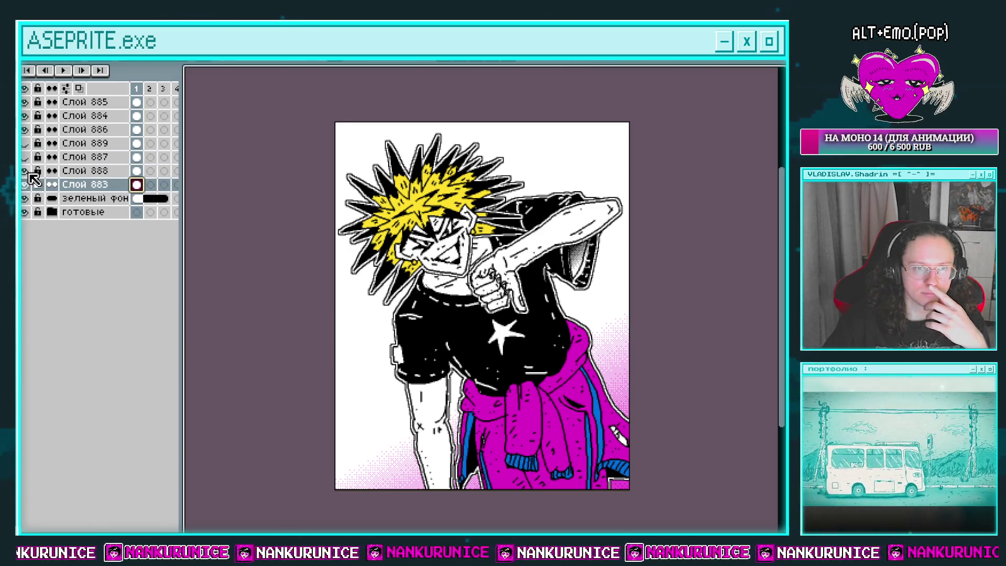
{"action": "left_click", "coordinate": [25, 184]}
{"action": "left_click", "coordinate": [24, 184]}
{"action": "left_click", "coordinate": [137, 171]}
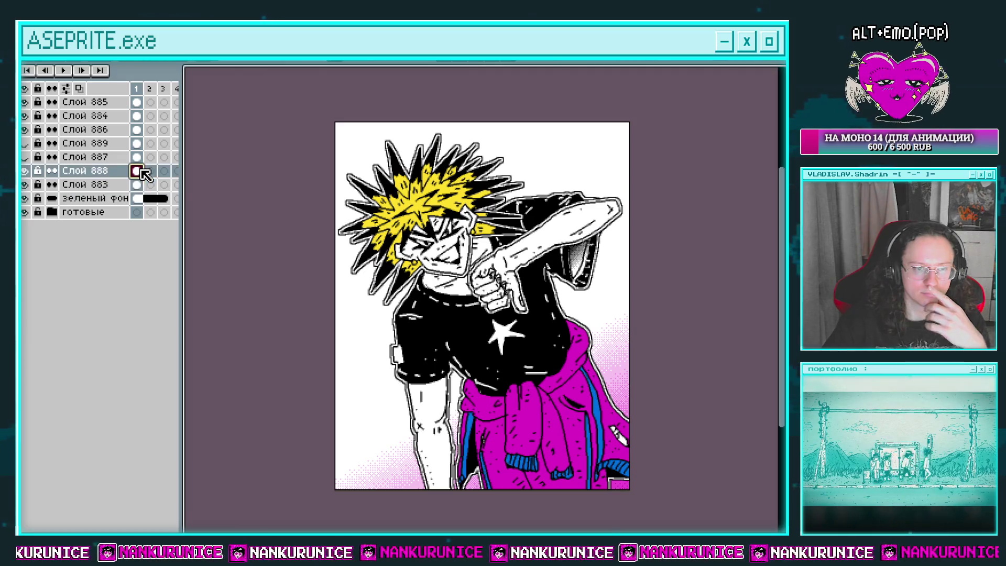
Clear Слой 888's white fill and draw a dark, mostly black-to-magenta dithered gradient
{"action": "key", "text": "ctrl+a"}
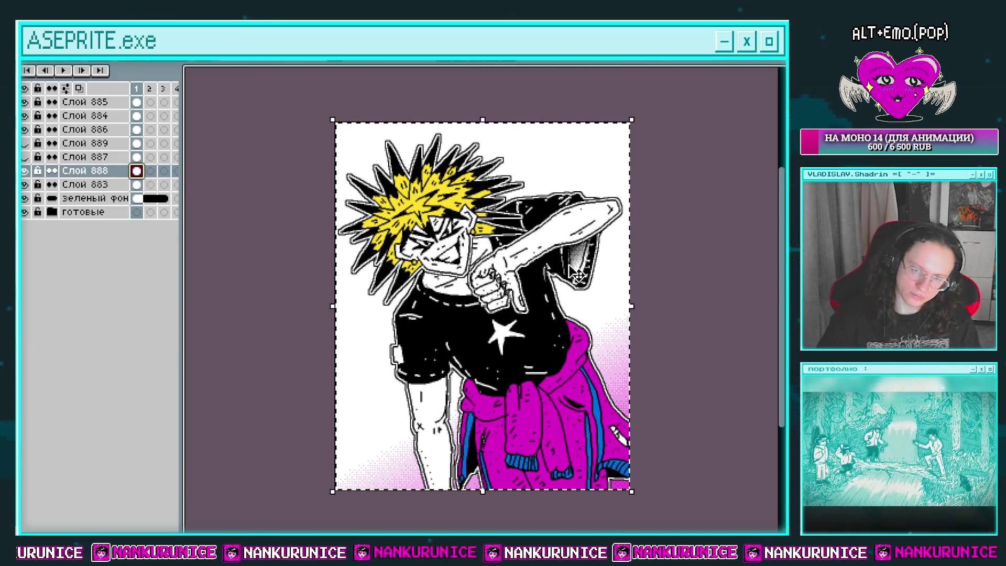
{"action": "key", "text": "Delete"}
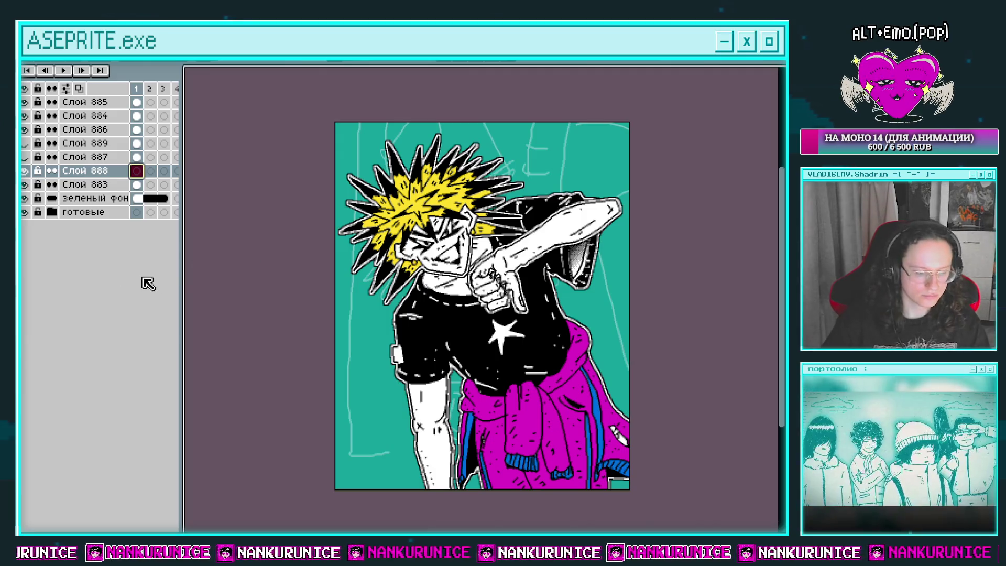
{"action": "key", "text": "shift+g"}
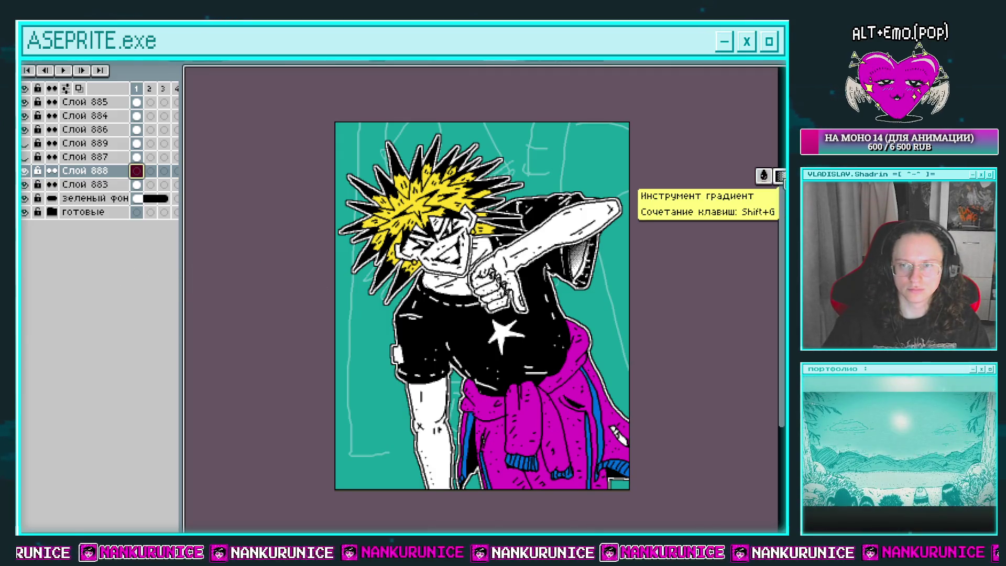
{"action": "left_click_drag", "start_coordinate": [524, 167], "coordinate": [529, 417]}
{"action": "key", "text": "ctrl+z"}
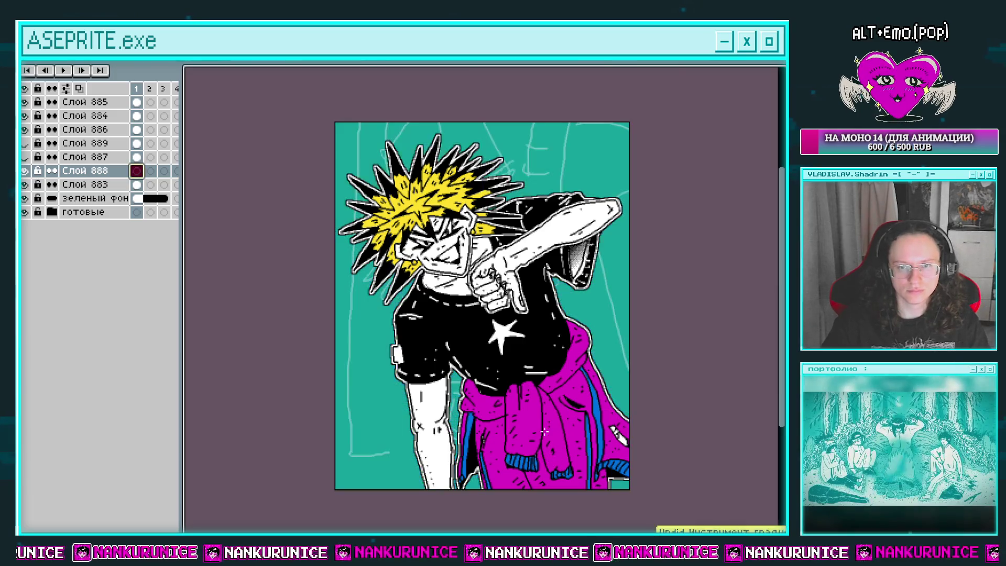
{"action": "key", "text": "ctrl+y"}
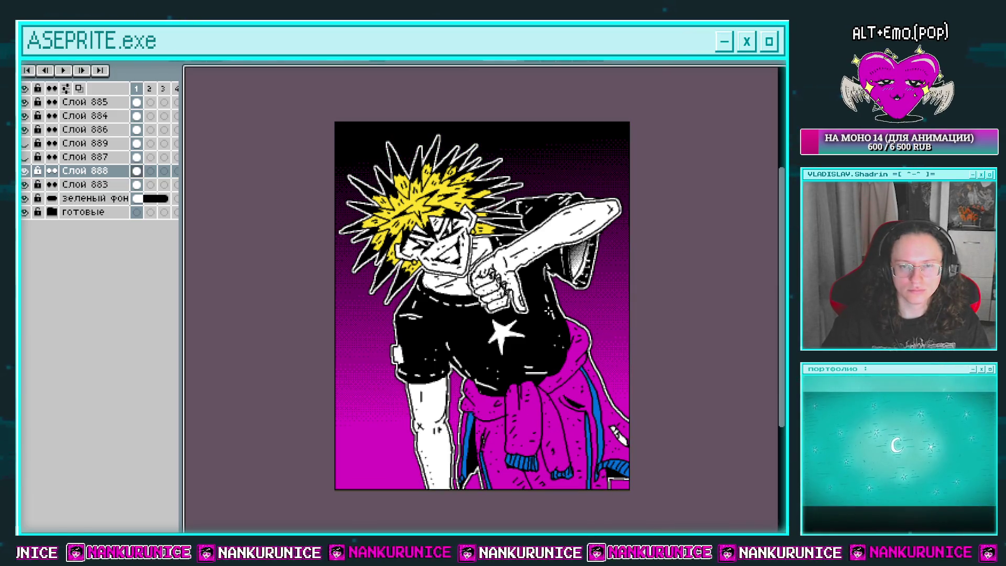
{"action": "left_click_drag", "start_coordinate": [541, 443], "coordinate": [519, 210]}
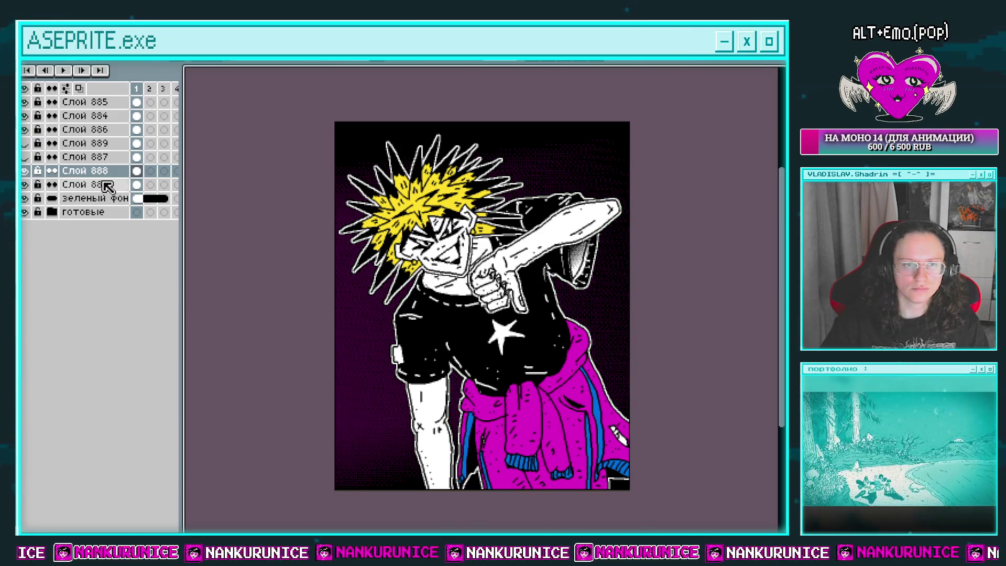
Unhide the LOSER layers, recolour Слой 887's outlines from black to white, and add layer Слой 890 above Слой 885
{"action": "left_click", "coordinate": [24, 143]}
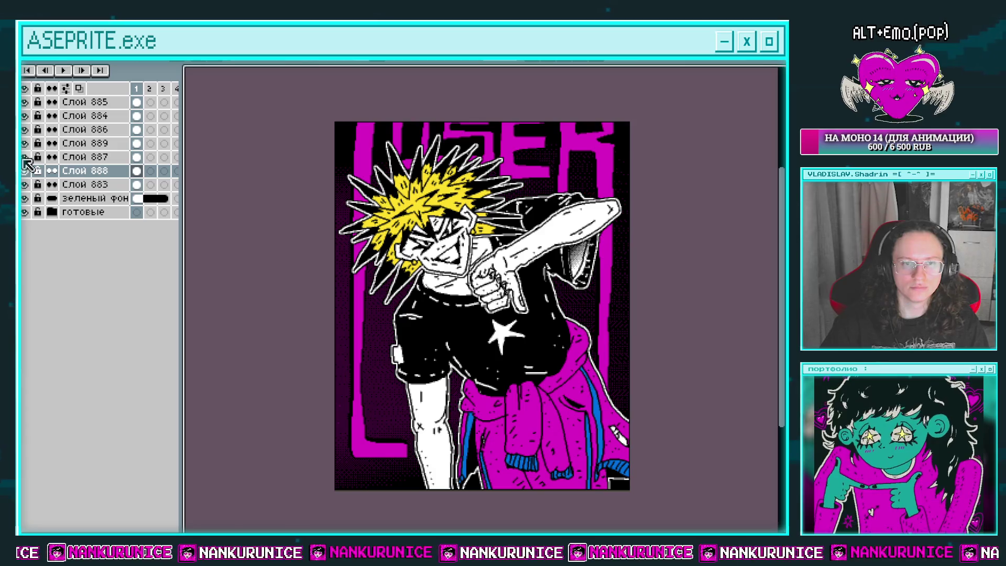
{"action": "left_click", "coordinate": [28, 167]}
{"action": "left_click", "coordinate": [28, 167]}
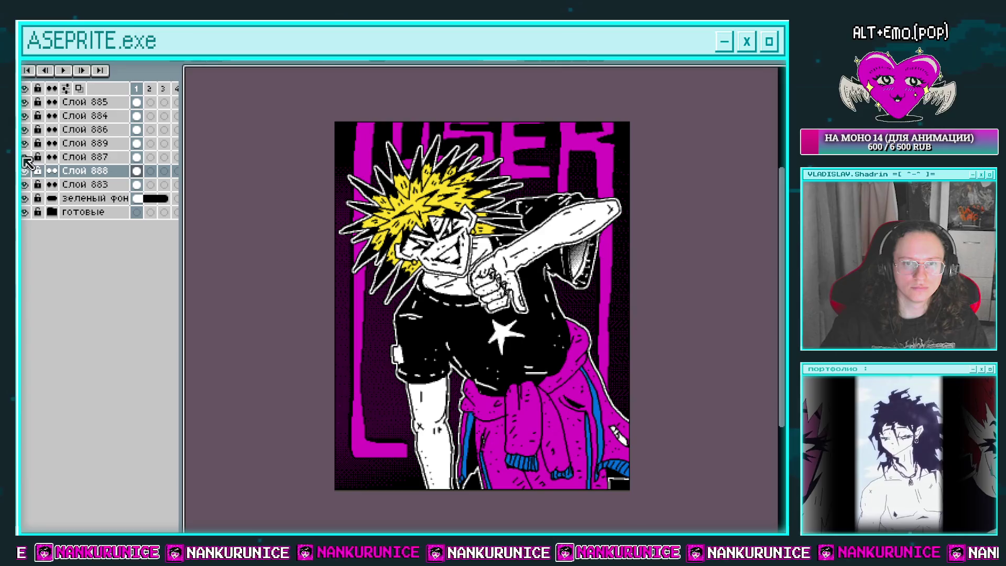
{"action": "left_click", "coordinate": [136, 157]}
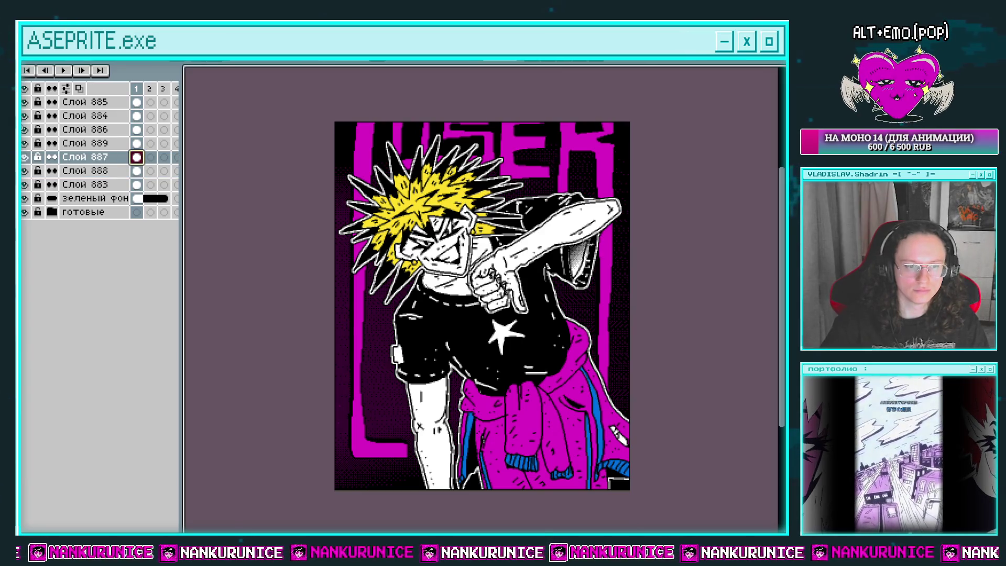
{"action": "key", "text": "shift+r"}
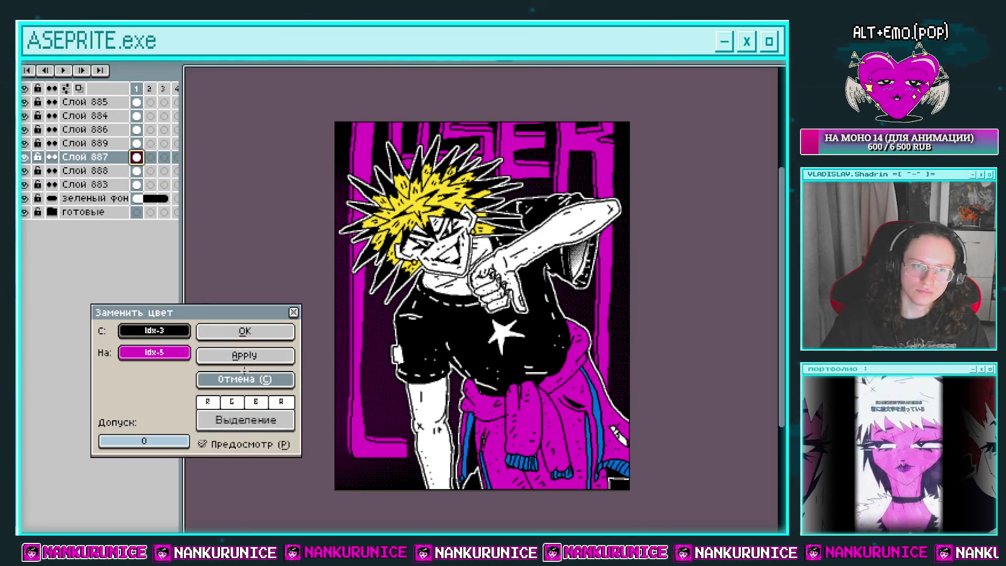
{"action": "left_click", "coordinate": [245, 372]}
{"action": "key", "text": "shift+r"}
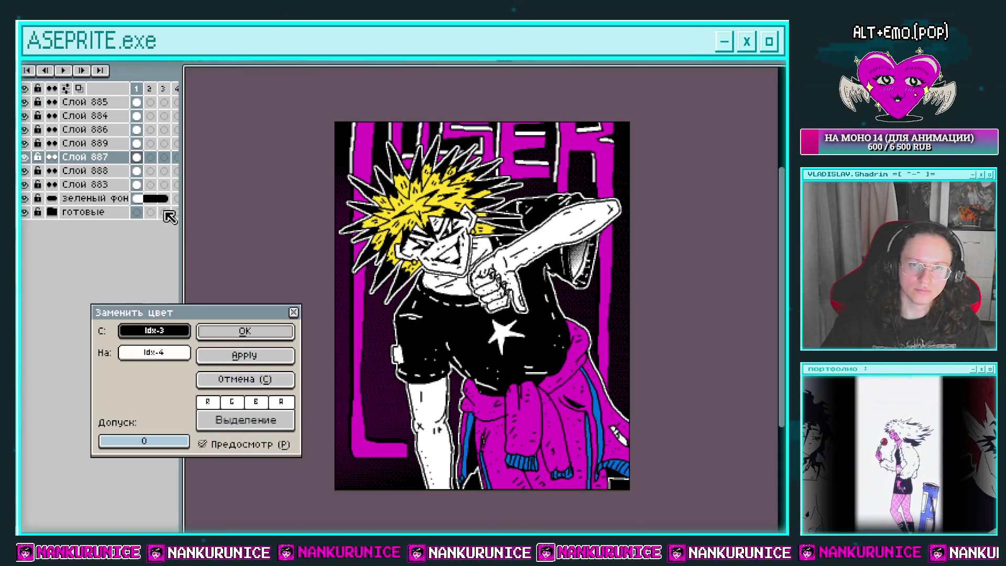
{"action": "left_click", "coordinate": [244, 332]}
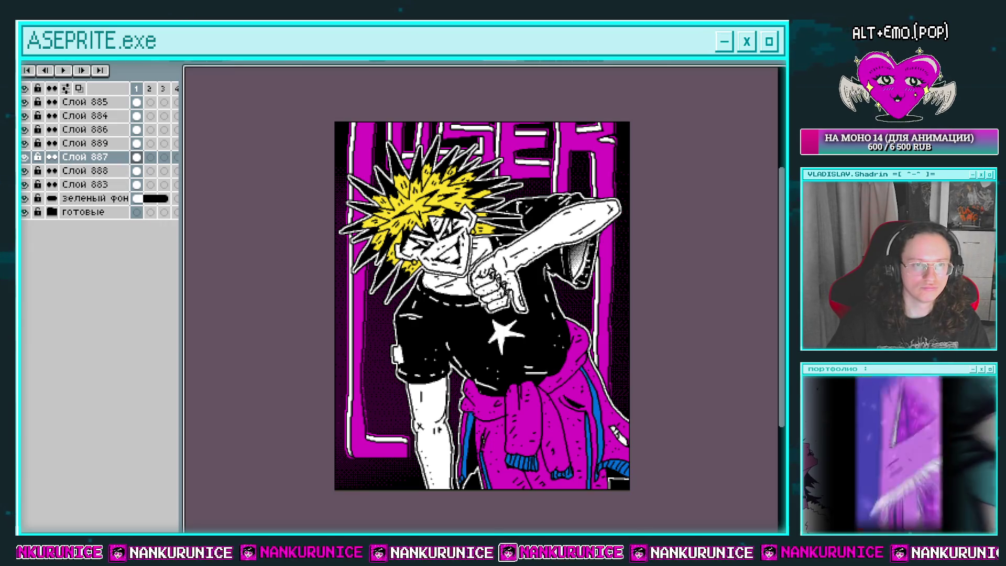
{"action": "key", "text": "shift+o"}
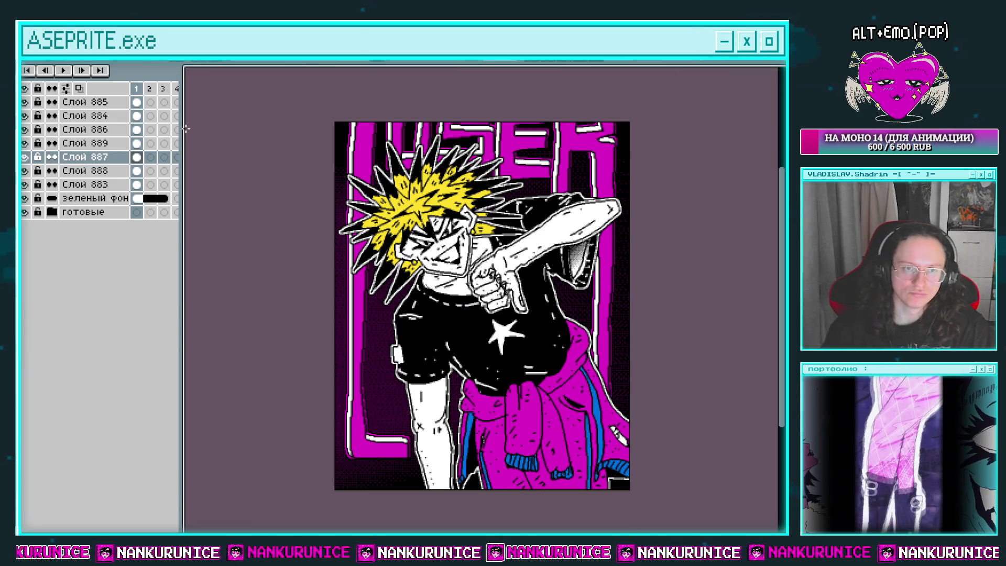
{"action": "left_click", "coordinate": [135, 105]}
{"action": "key", "text": "shift+n"}
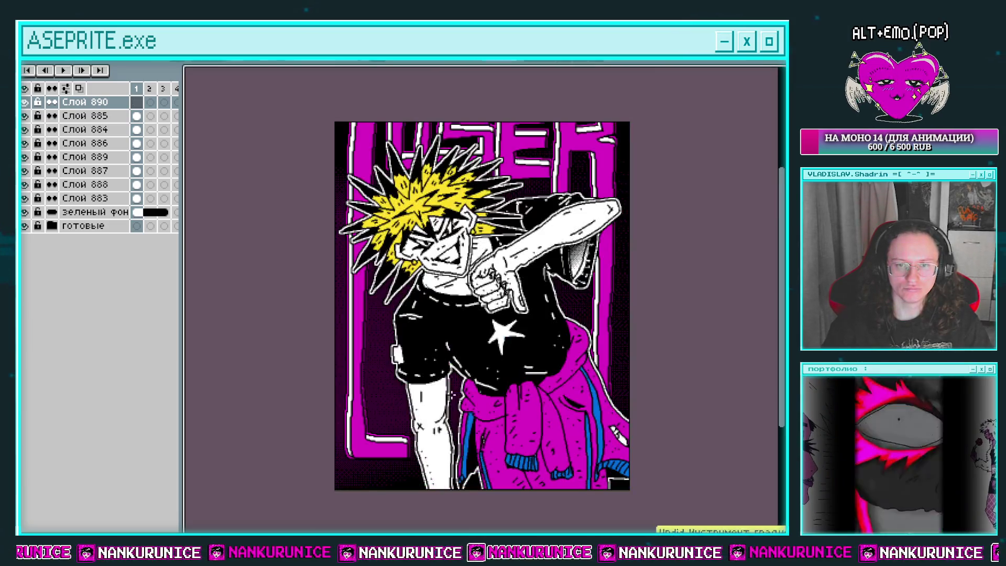
Add magenta gradients rising from the bottom and darkening the top, then merge Слой 885 and 884 into Слой 886
{"action": "left_click_drag", "start_coordinate": [430, 484], "coordinate": [427, 366]}
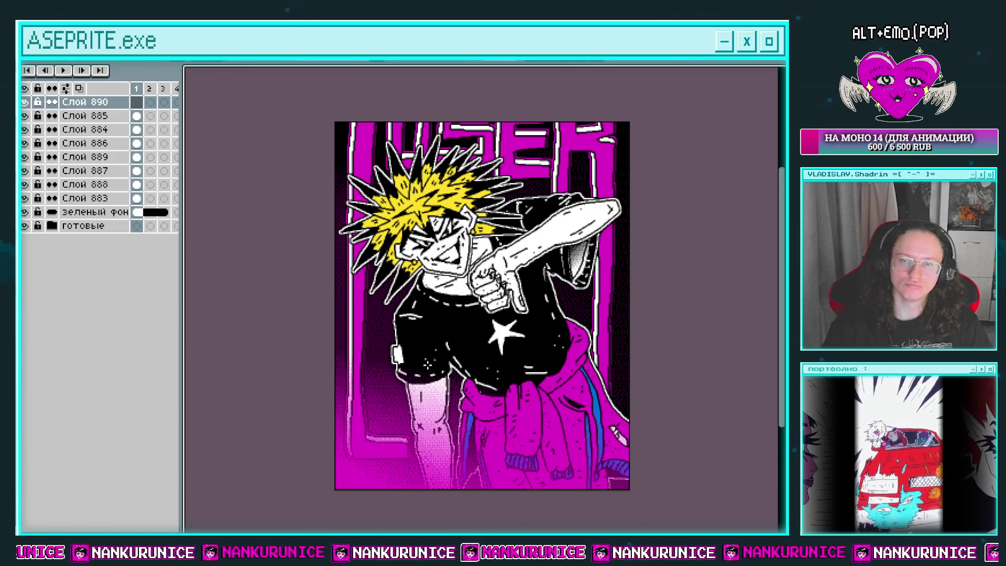
{"action": "left_click_drag", "start_coordinate": [597, 102], "coordinate": [576, 171]}
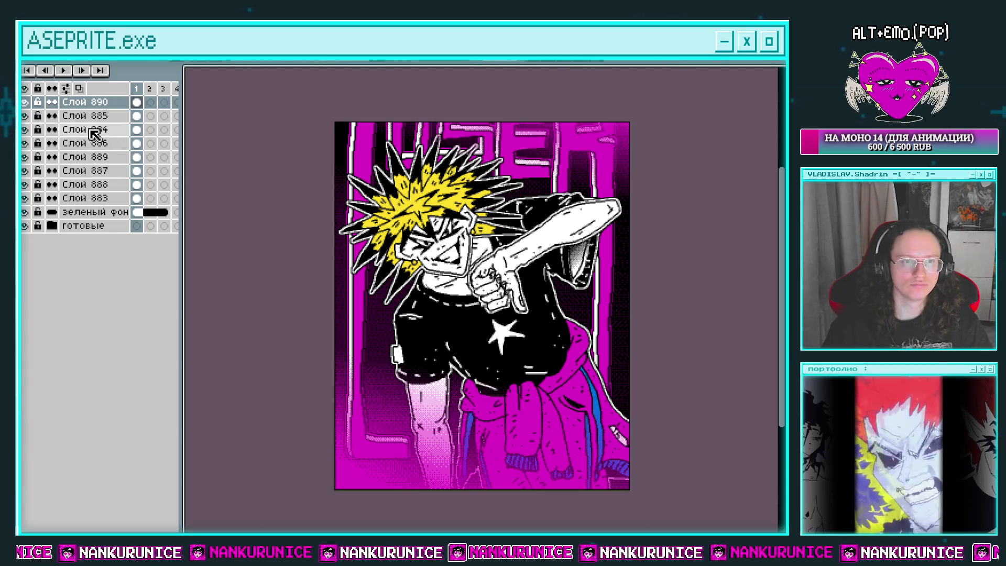
{"action": "right_click", "coordinate": [50, 120]}
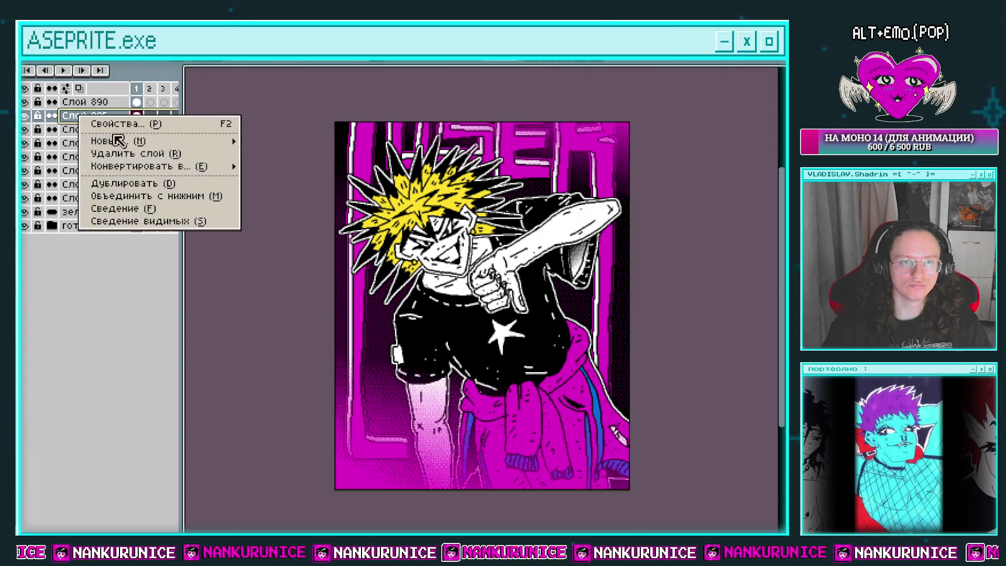
{"action": "left_click", "coordinate": [145, 195]}
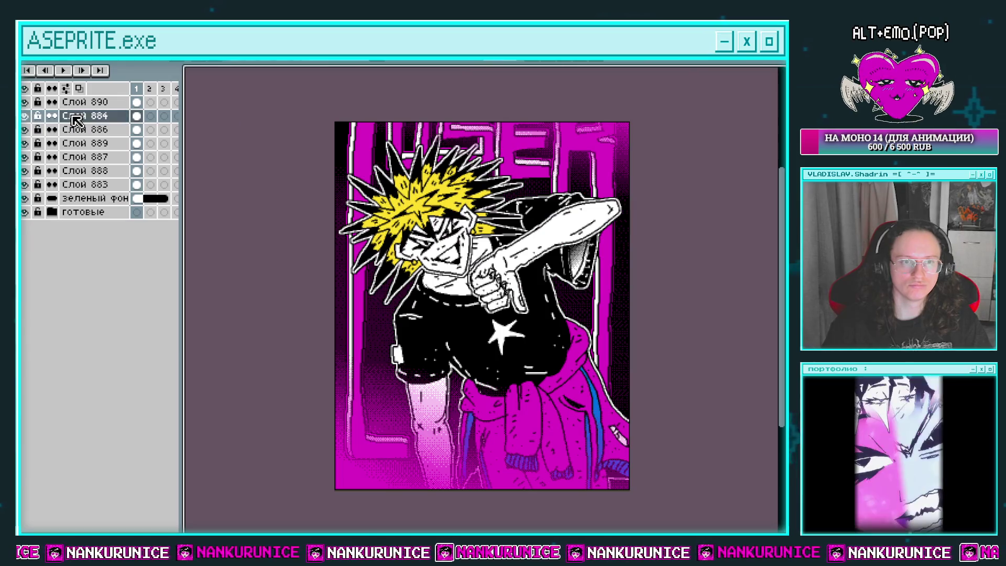
{"action": "right_click", "coordinate": [69, 114]}
{"action": "left_click", "coordinate": [154, 196]}
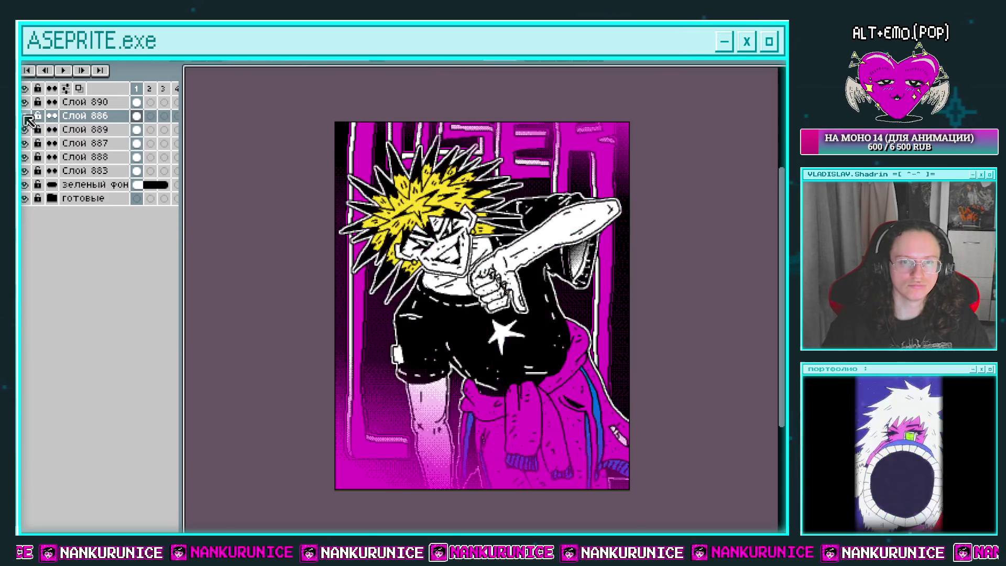
{"action": "left_click", "coordinate": [139, 132]}
Add a new empty layer Слой 891 above Слой 889
{"action": "key", "text": "shift+n"}
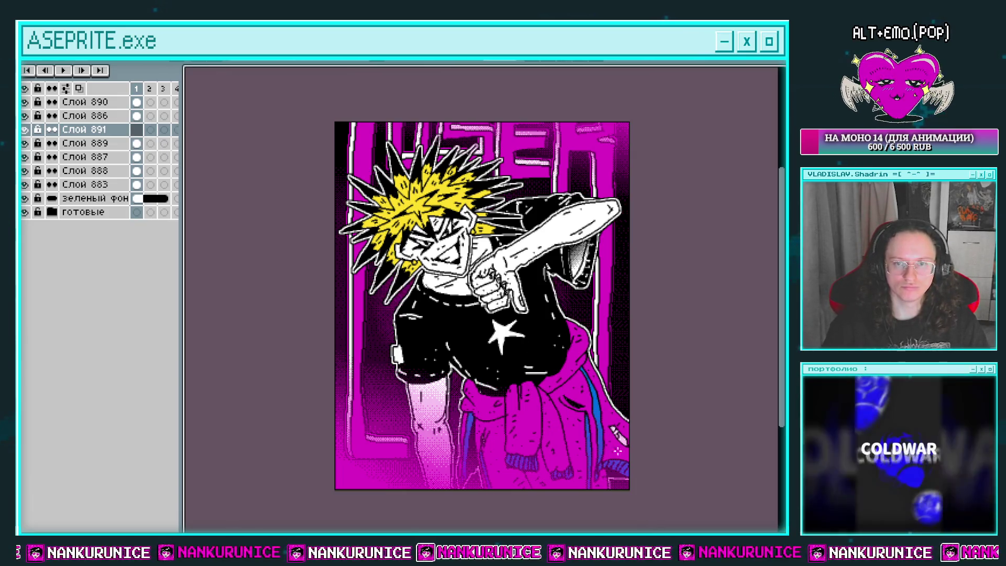
{"action": "scroll", "coordinate": [675, 518], "scroll_direction": "down", "scroll_amount": 2}
{"action": "scroll", "coordinate": [675, 518], "scroll_direction": "up", "scroll_amount": 6}
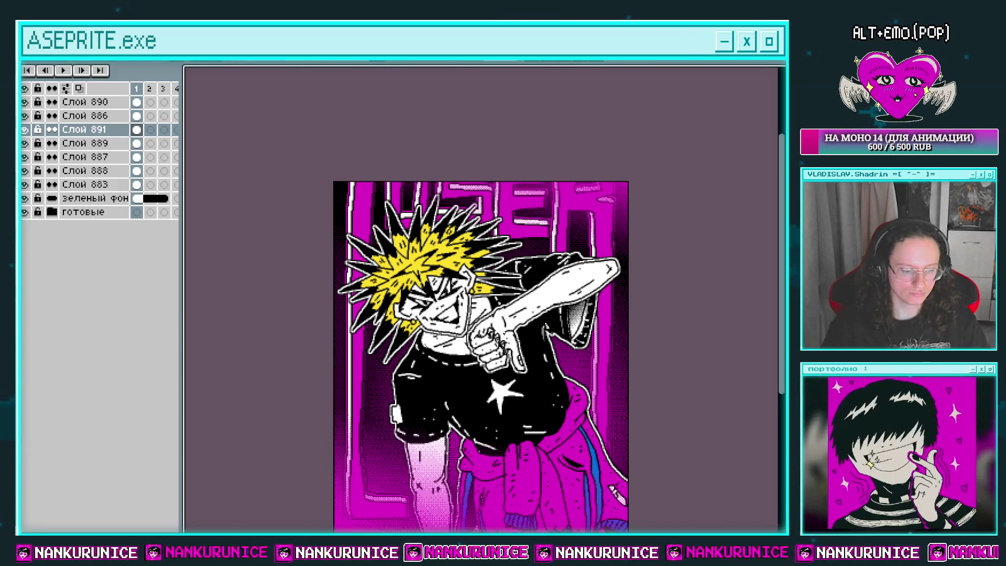
Try replacing magenta with black, then with white, cancelling both without changing the artwork
{"action": "key", "text": "shift+r"}
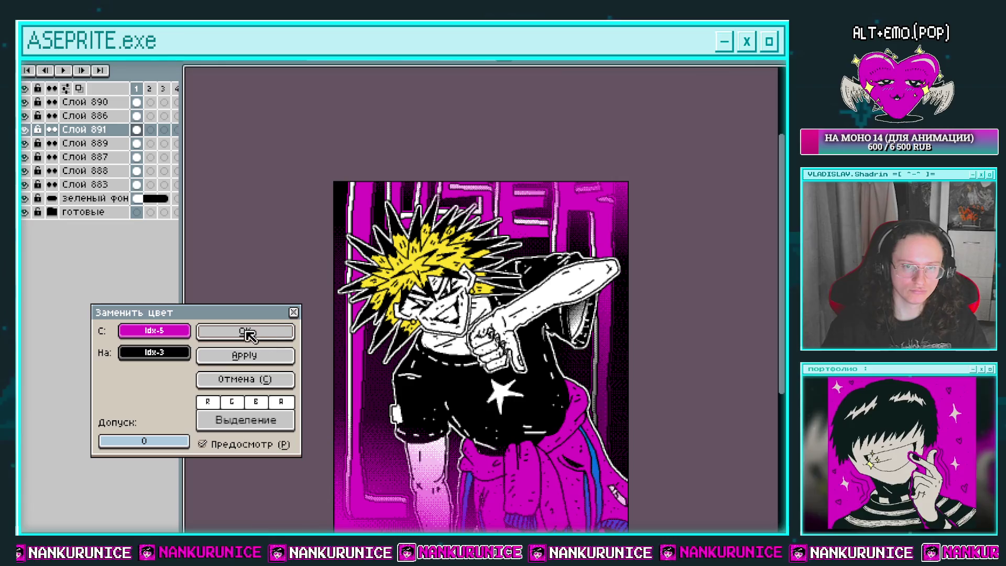
{"action": "left_click", "coordinate": [256, 379]}
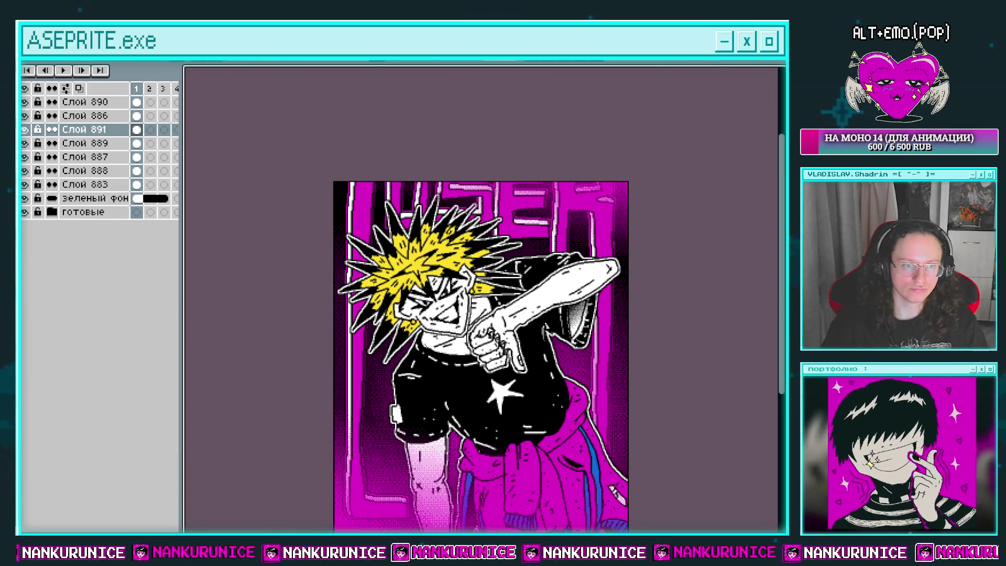
{"action": "key", "text": "shift+r"}
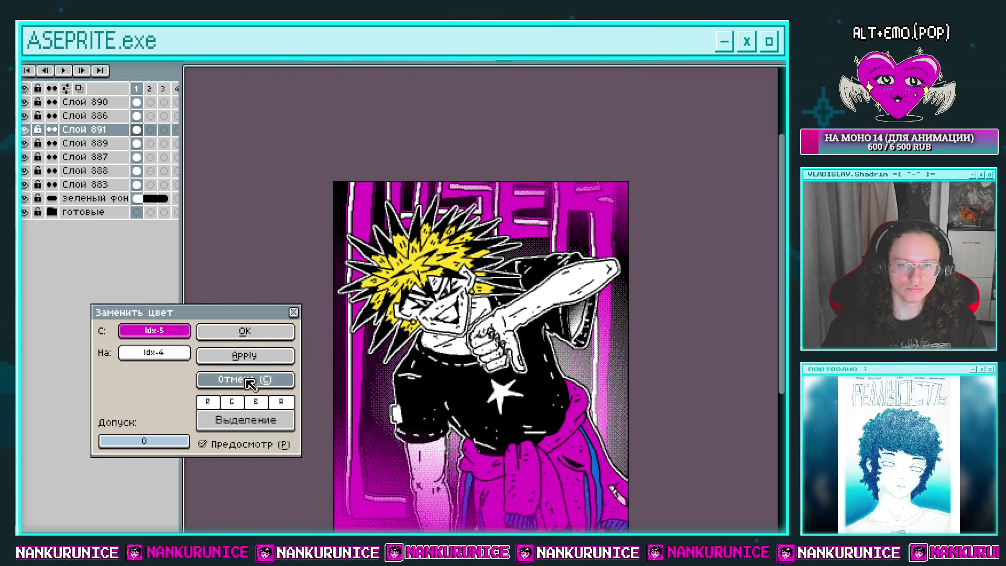
{"action": "left_click", "coordinate": [250, 380]}
{"action": "scroll", "coordinate": [640, 325], "scroll_direction": "down", "scroll_amount": 1}
{"action": "scroll", "coordinate": [676, 325], "scroll_direction": "down", "scroll_amount": 1}
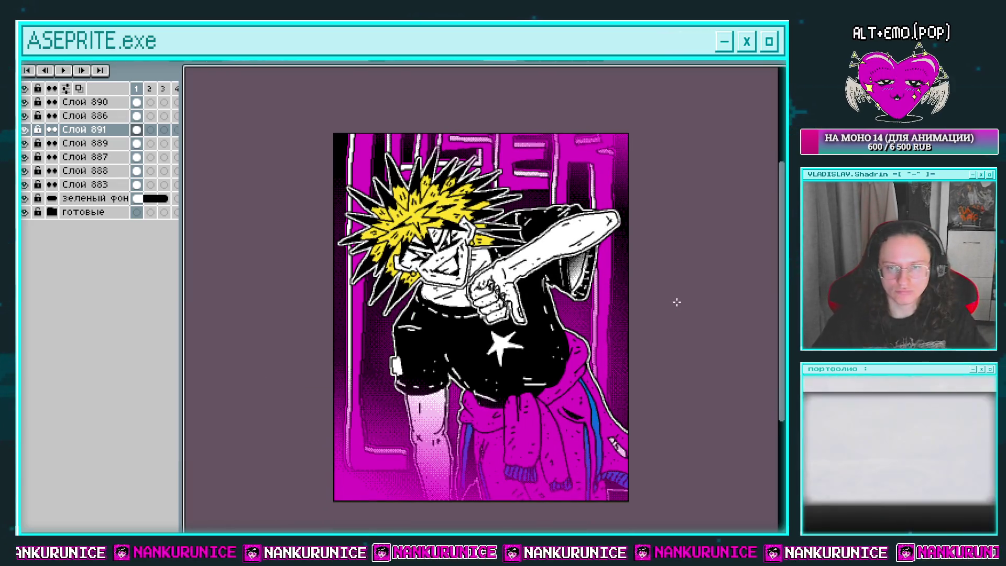
Lower layer Слой 890's opacity to 81% in its Layer Properties
{"action": "double_click", "coordinate": [83, 101]}
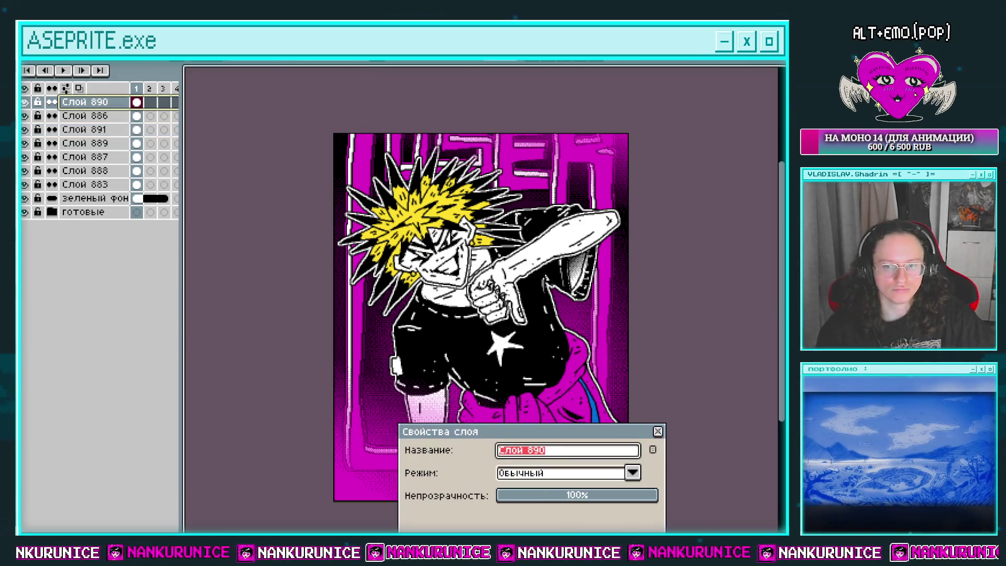
{"action": "left_click_drag", "start_coordinate": [631, 502], "coordinate": [626, 496]}
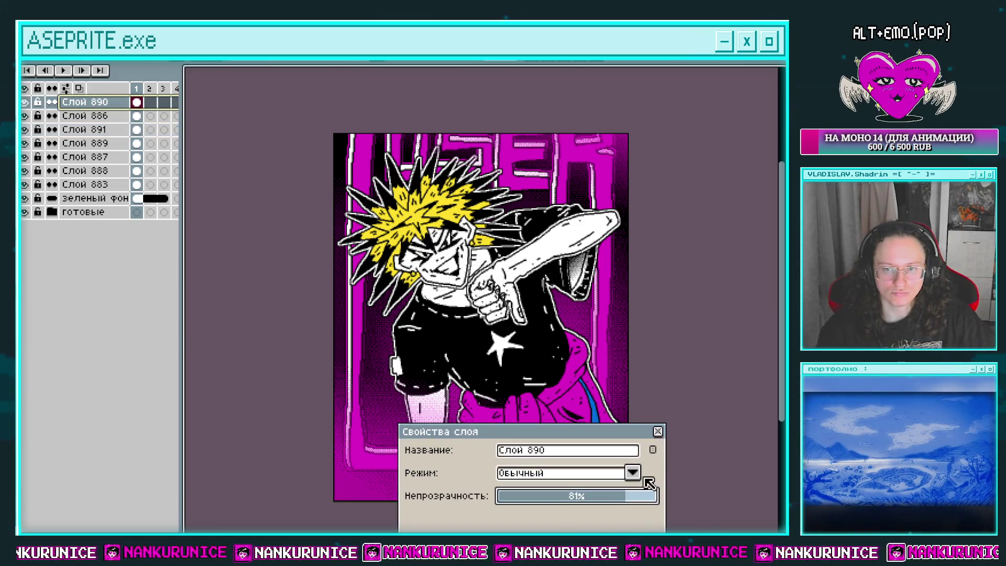
{"action": "left_click", "coordinate": [658, 431]}
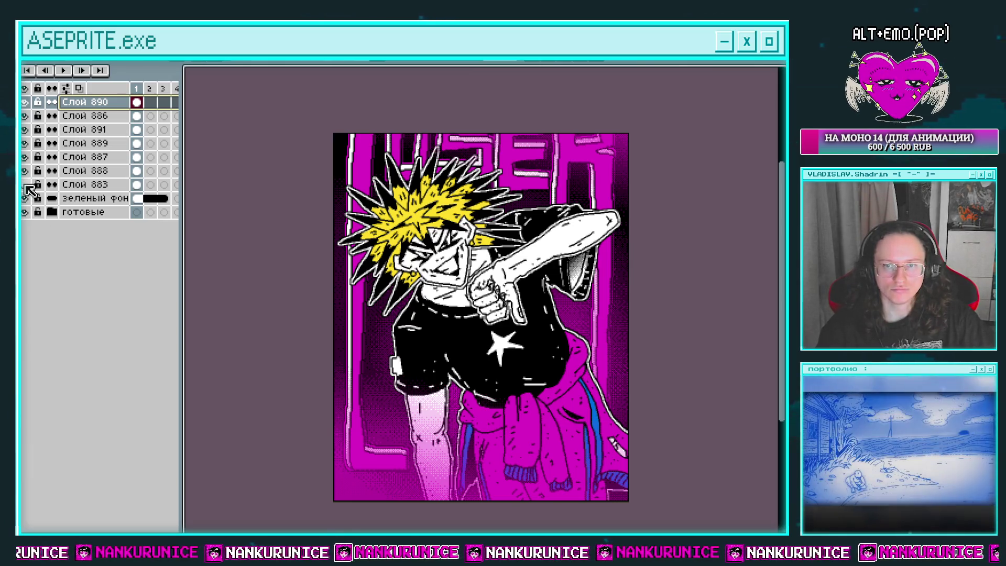
Delete layer Слой 883 and swap the зеленый фон background layer's colour twice
{"action": "left_click", "coordinate": [41, 181]}
{"action": "key", "text": "Delete"}
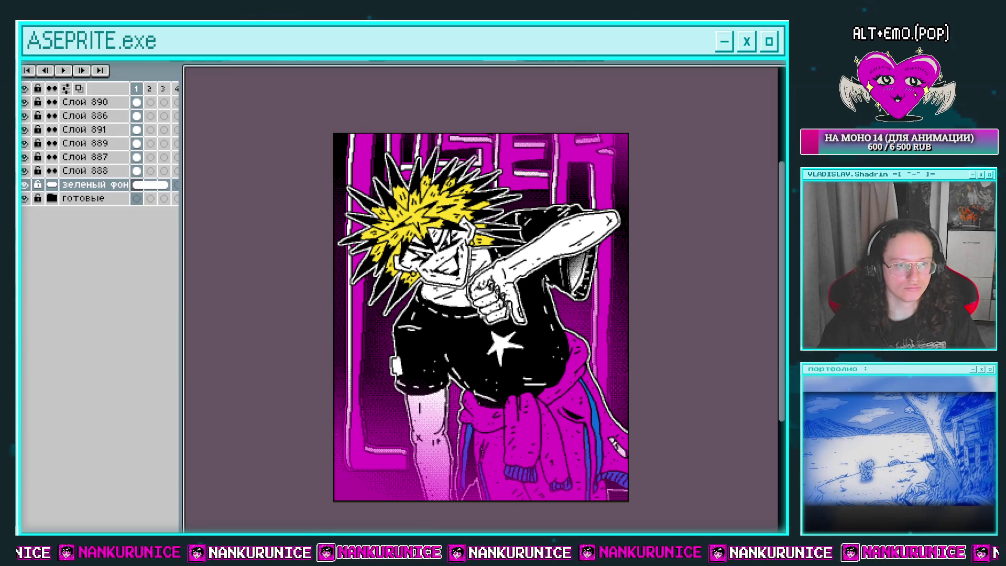
{"action": "key", "text": "shift+r"}
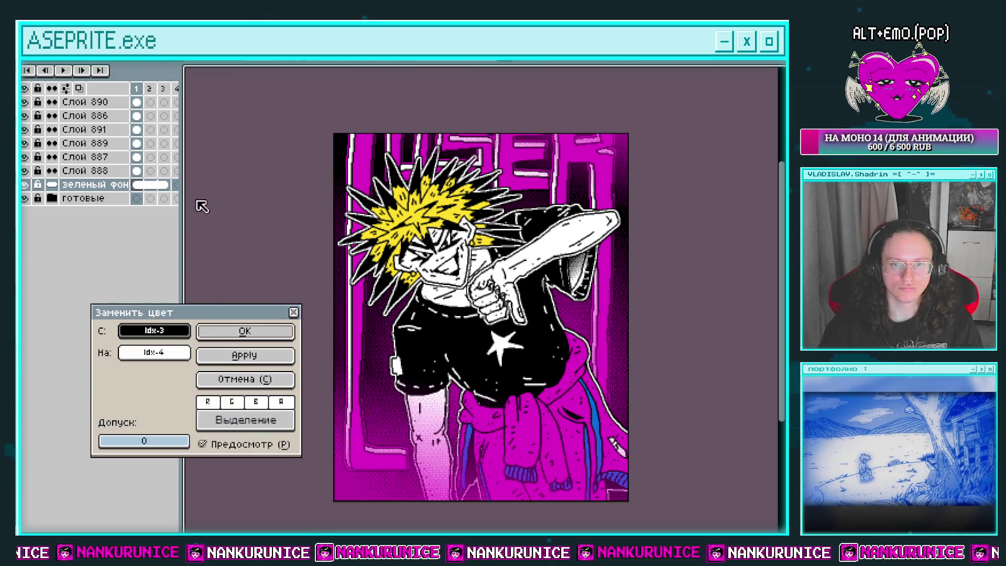
{"action": "left_click", "coordinate": [273, 338]}
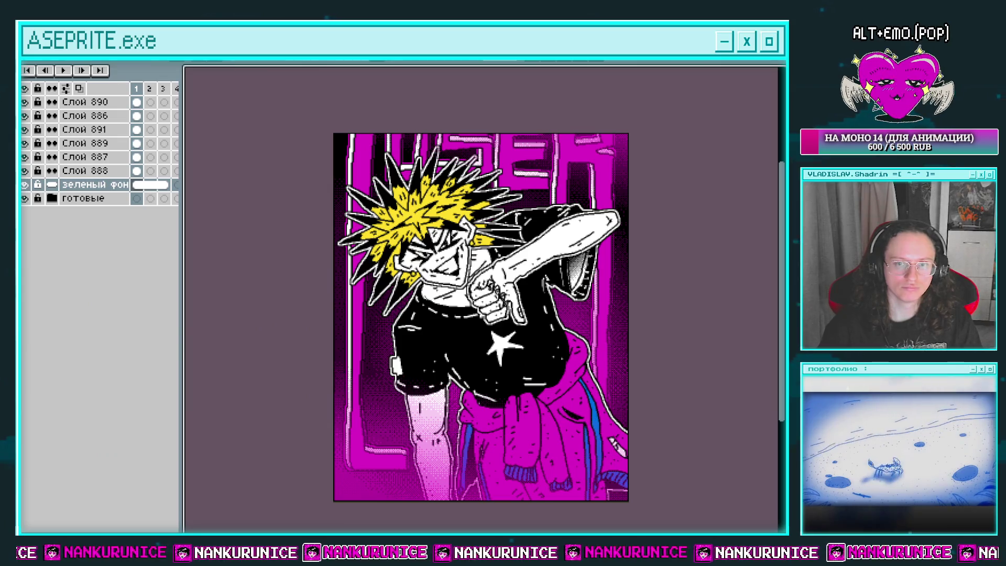
{"action": "key", "text": "shift+r"}
{"action": "left_click", "coordinate": [255, 340]}
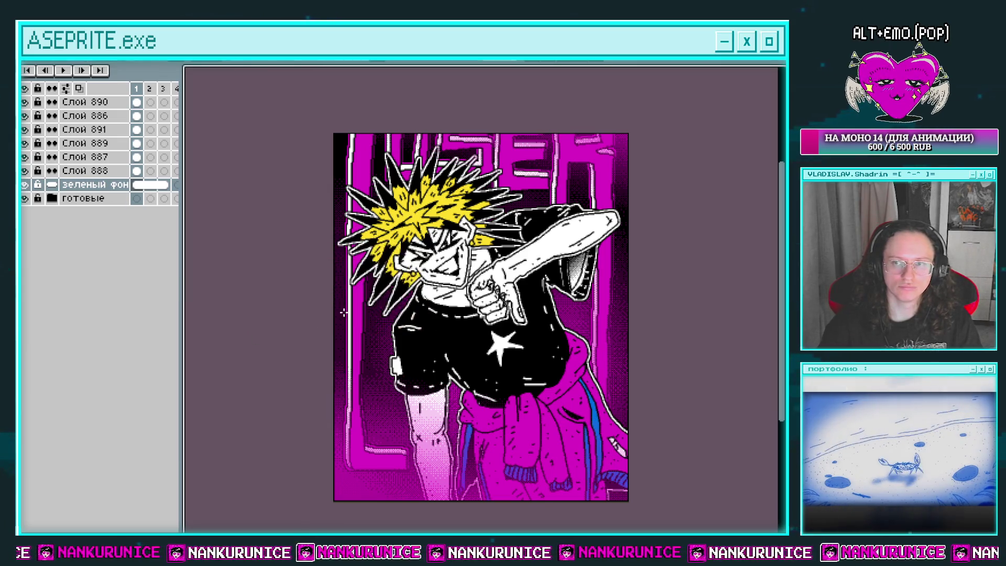
On Слой 888, replace magenta Idx-5 shading with blue Idx-7 after discarding trial swaps
{"action": "left_click", "coordinate": [103, 175]}
{"action": "key", "text": "shift+r"}
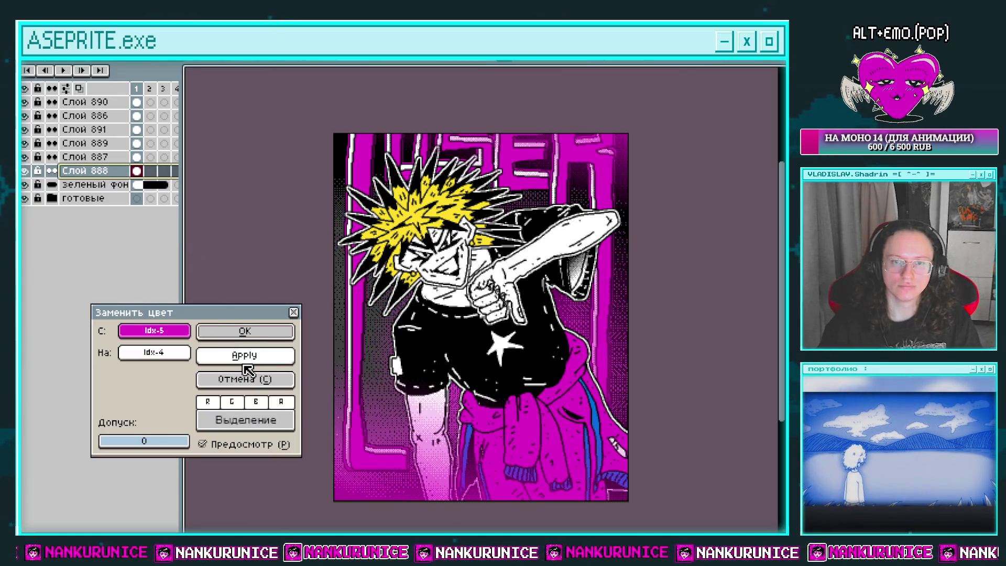
{"action": "left_click", "coordinate": [265, 359]}
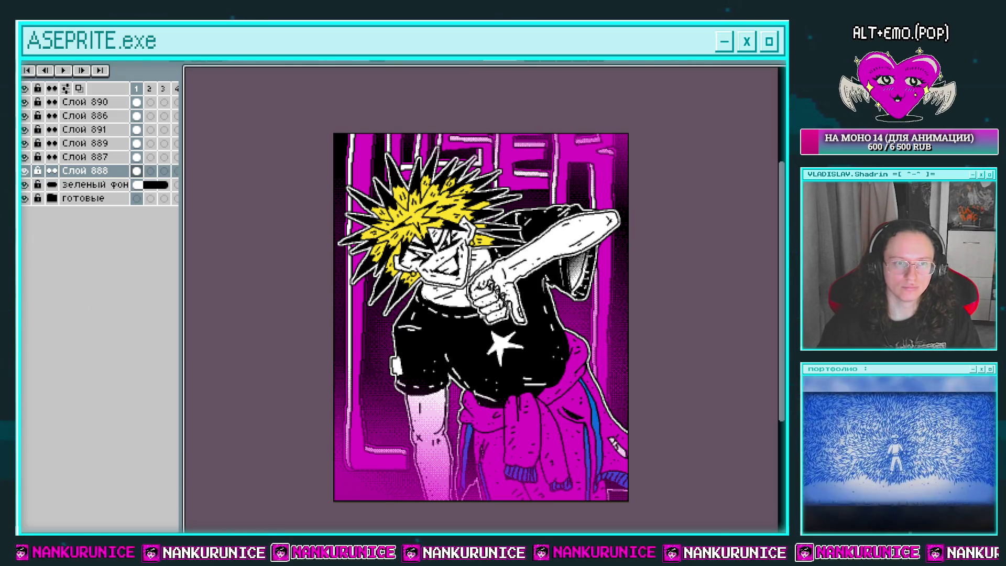
{"action": "key", "text": "shift+r"}
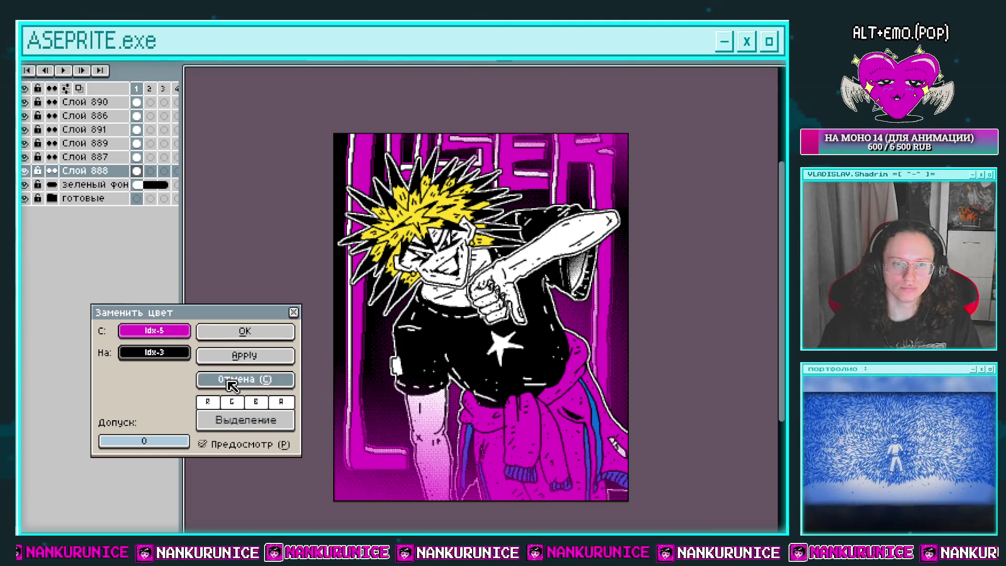
{"action": "left_click", "coordinate": [230, 385]}
{"action": "key", "text": "x"}
{"action": "key", "text": "shift+r"}
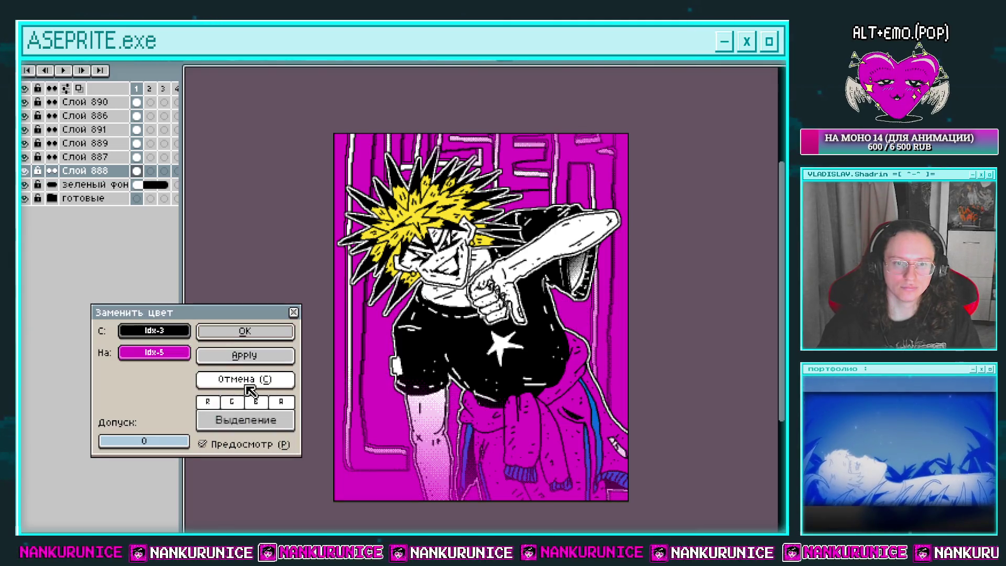
{"action": "left_click", "coordinate": [248, 386]}
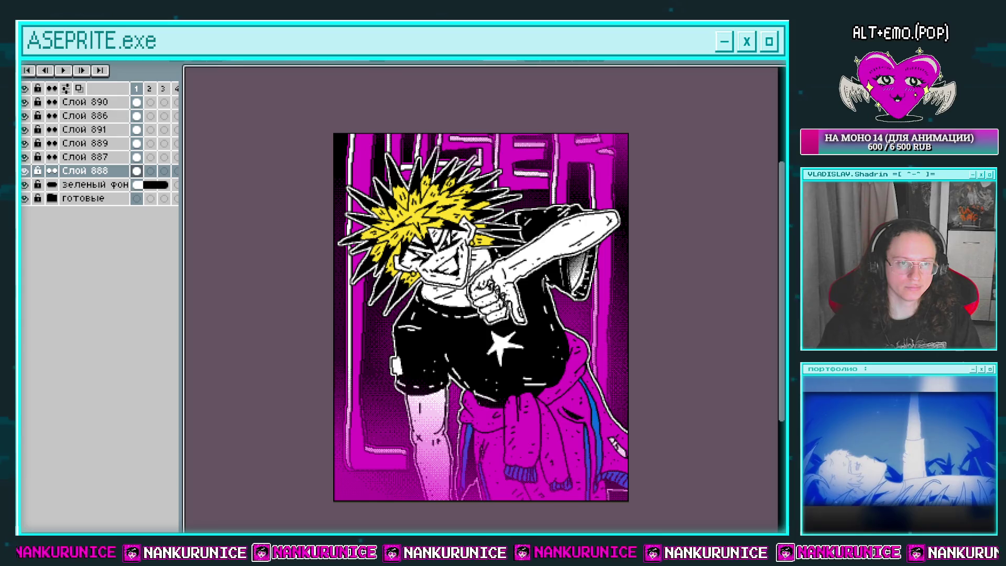
{"action": "key", "text": "shift+r"}
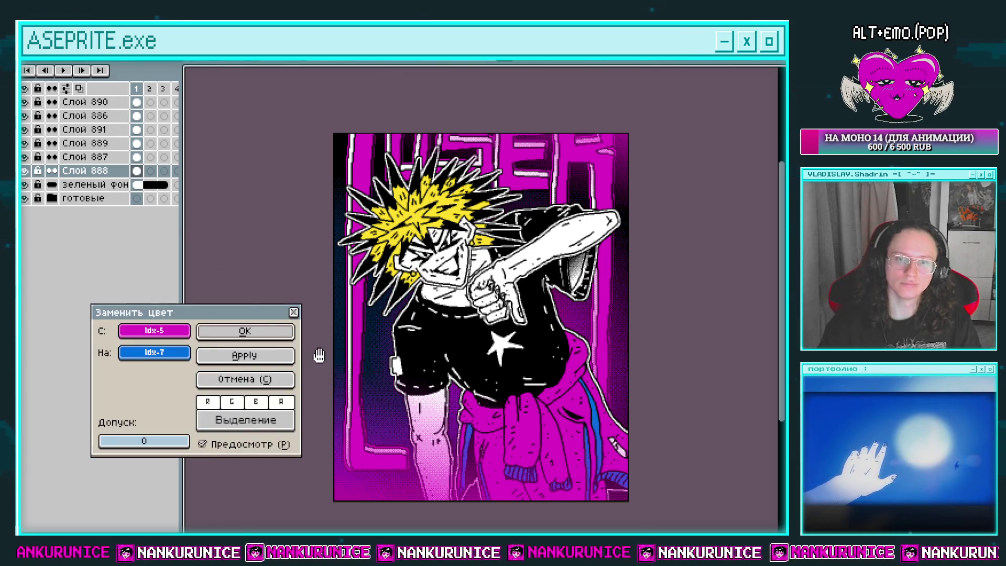
{"action": "left_click", "coordinate": [274, 331]}
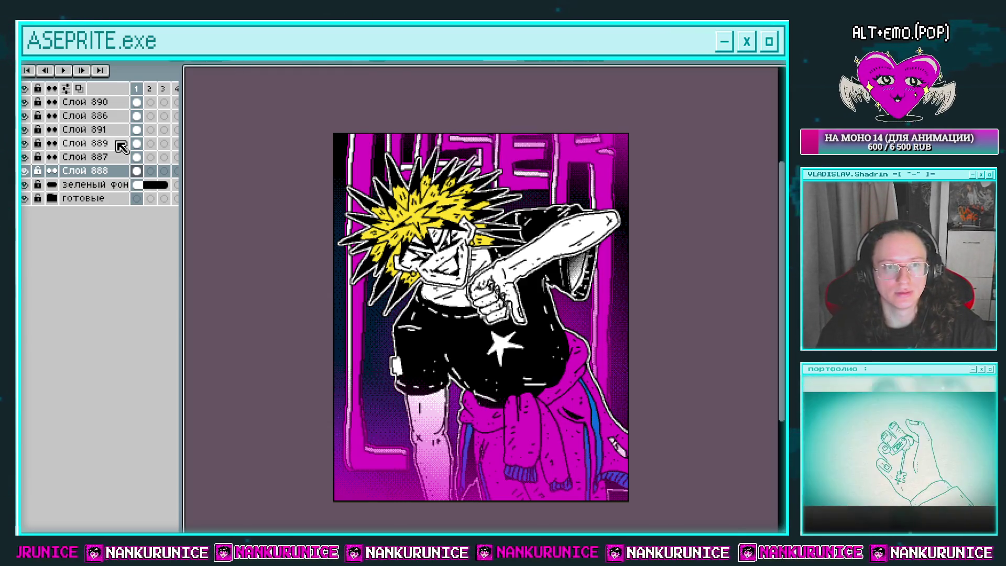
Select layer Слой 889, hide the timeline so the canvas fills the window, and zoom in
{"action": "left_click", "coordinate": [138, 143]}
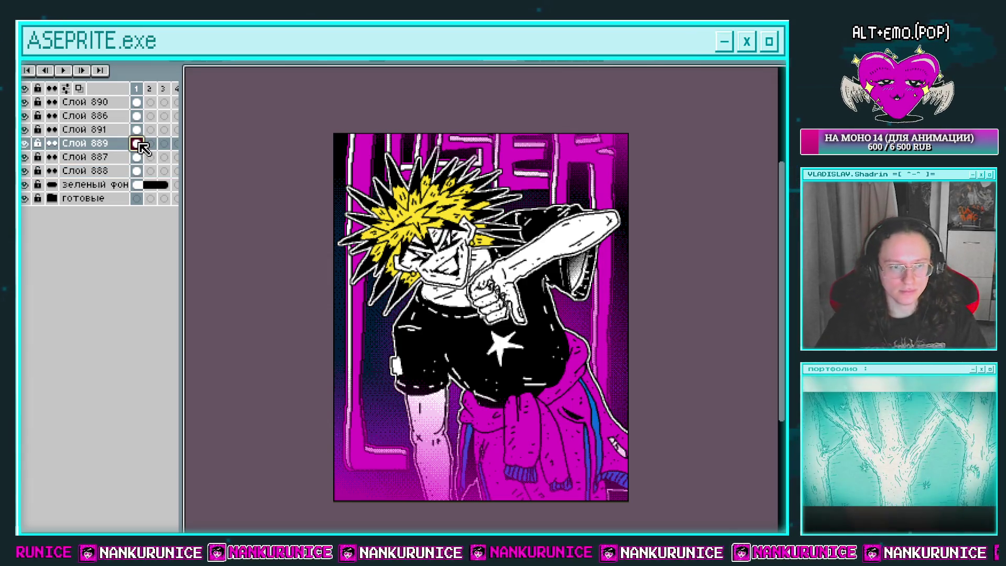
{"action": "key", "text": "Tab"}
{"action": "key", "text": "Tab"}
{"action": "key", "text": "Tab"}
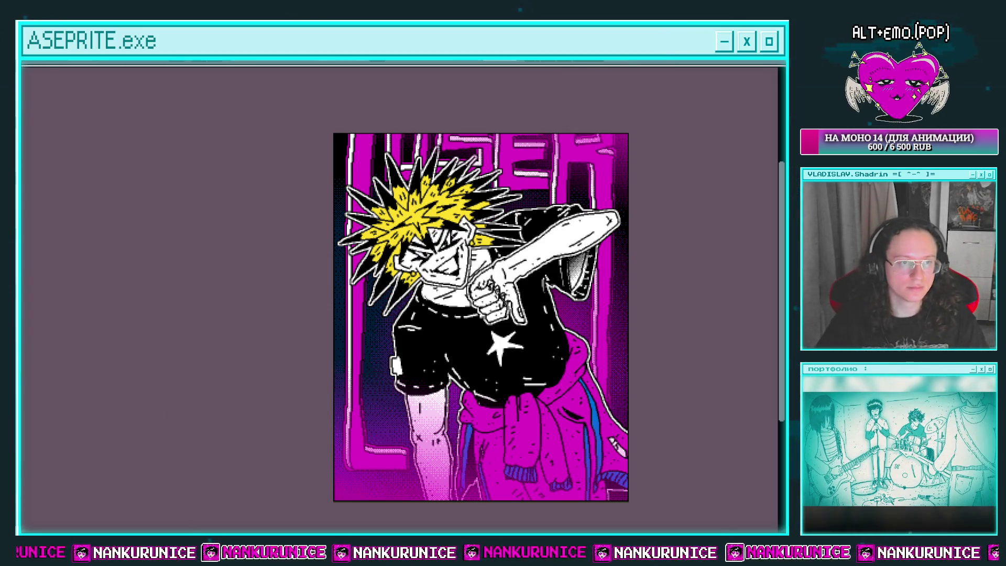
{"action": "scroll", "coordinate": [393, 178], "scroll_direction": "up", "scroll_amount": 1}
{"action": "scroll", "coordinate": [326, 191], "scroll_direction": "up", "scroll_amount": 1}
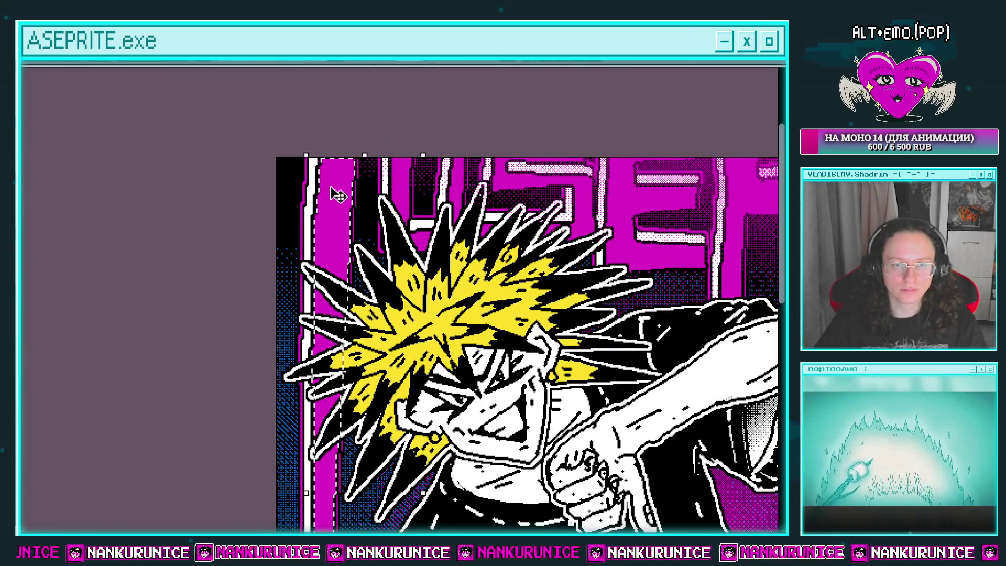
{"action": "scroll", "coordinate": [332, 166], "scroll_direction": "up", "scroll_amount": 1}
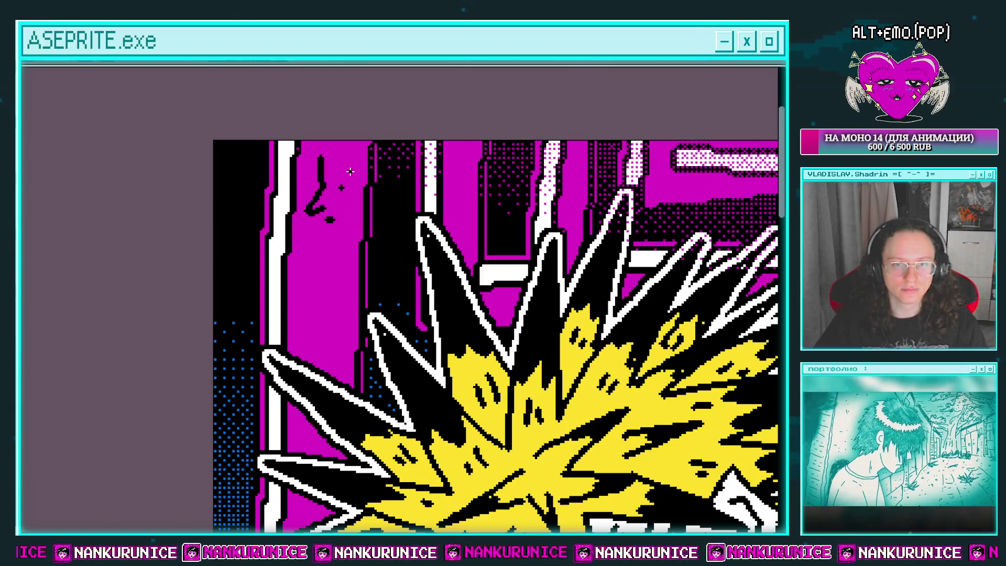
{"action": "scroll", "coordinate": [336, 163], "scroll_direction": "down", "scroll_amount": 1}
{"action": "scroll", "coordinate": [366, 179], "scroll_direction": "down", "scroll_amount": 2}
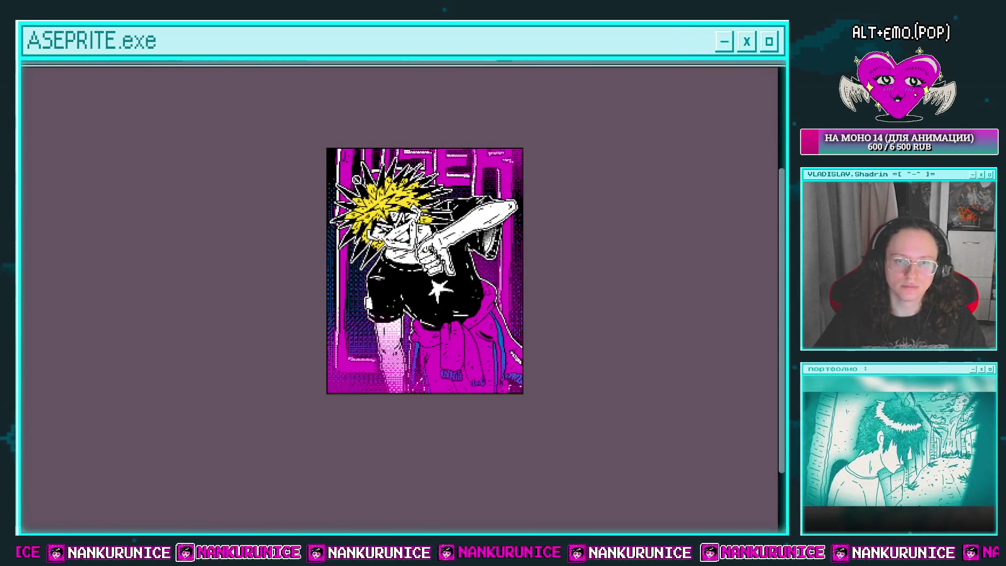
{"action": "scroll", "coordinate": [356, 180], "scroll_direction": "up", "scroll_amount": 1}
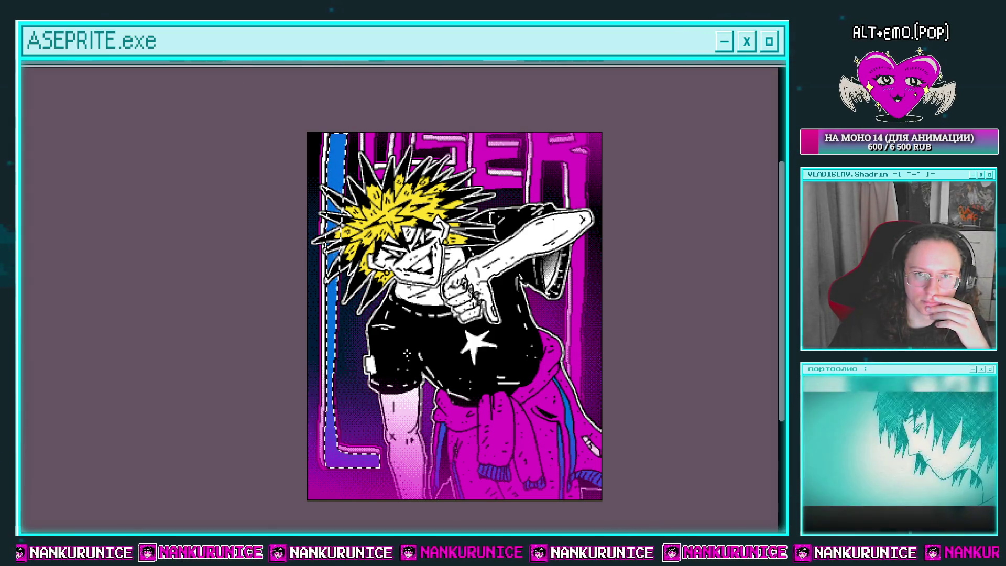
Recolour the left border strip magenta, nudge it slightly up-left, and deselect
{"action": "key", "text": "ctrl+z"}
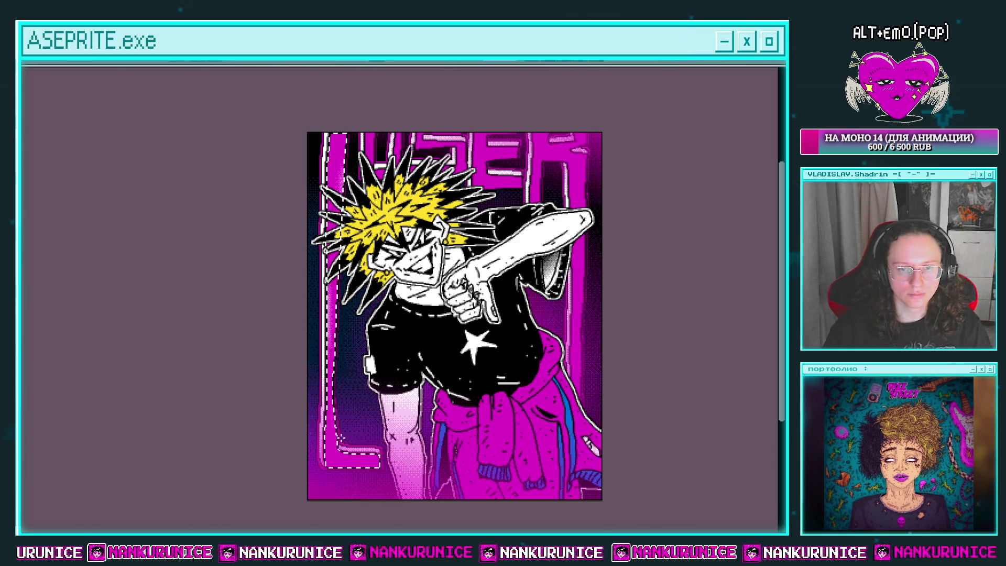
{"action": "left_click_drag", "start_coordinate": [338, 371], "coordinate": [331, 357]}
{"action": "key", "text": "ctrl+d"}
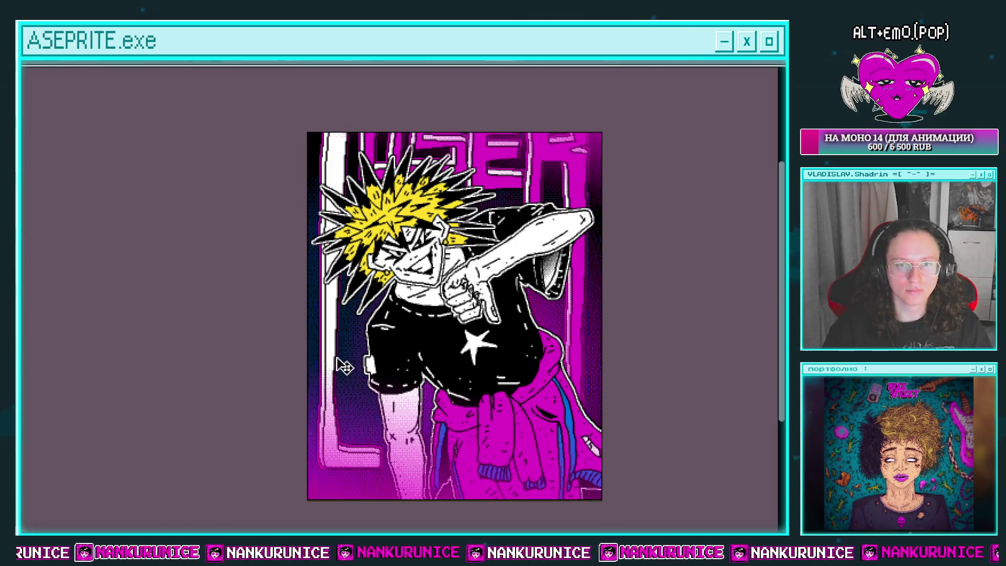
Lighten the lettering near the top of the artwork to pink
{"action": "key", "text": "ctrl+z"}
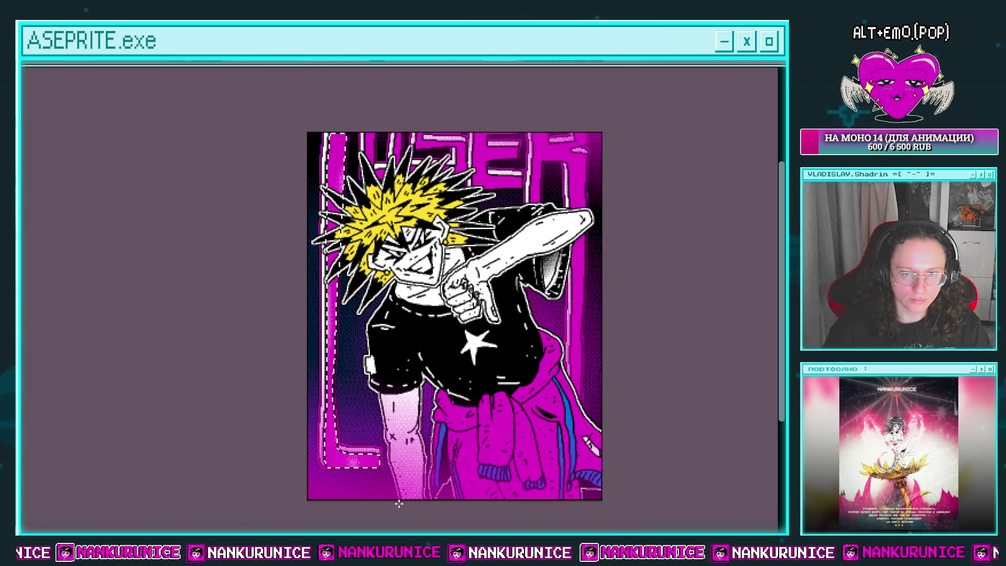
{"action": "left_click", "coordinate": [680, 285]}
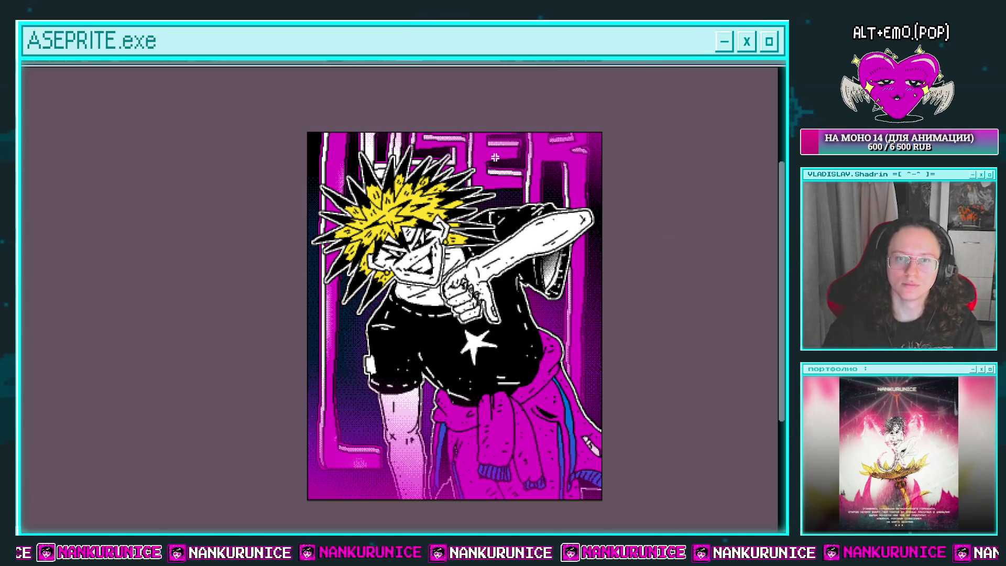
{"action": "key", "text": "ctrl+z"}
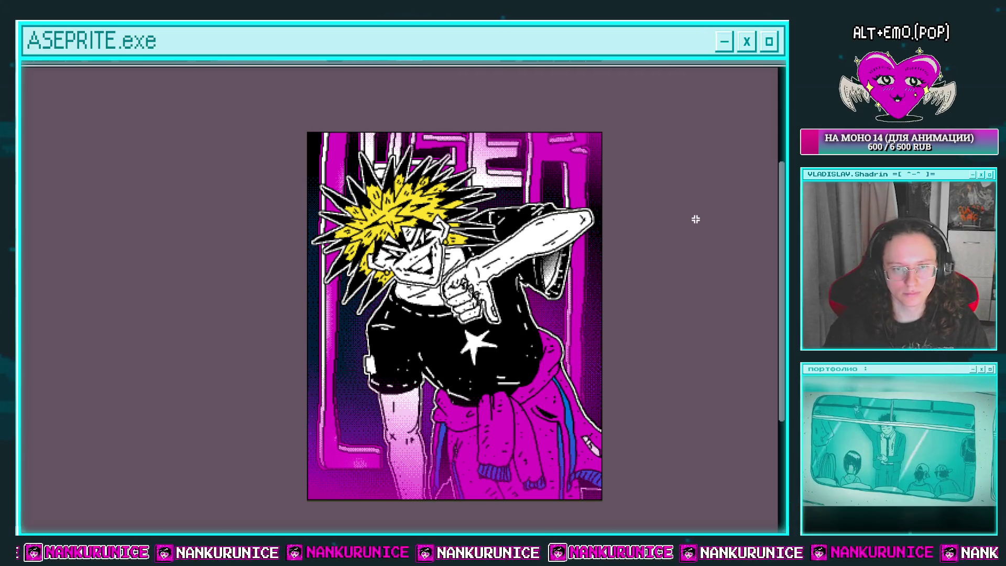
{"action": "left_click", "coordinate": [552, 155]}
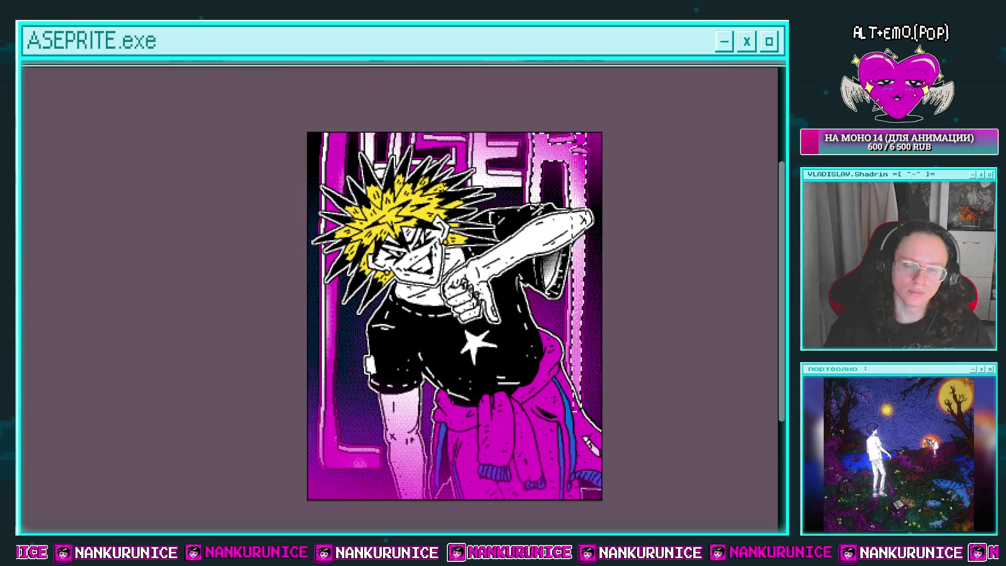
{"action": "left_click_drag", "start_coordinate": [406, 130], "coordinate": [472, 186]}
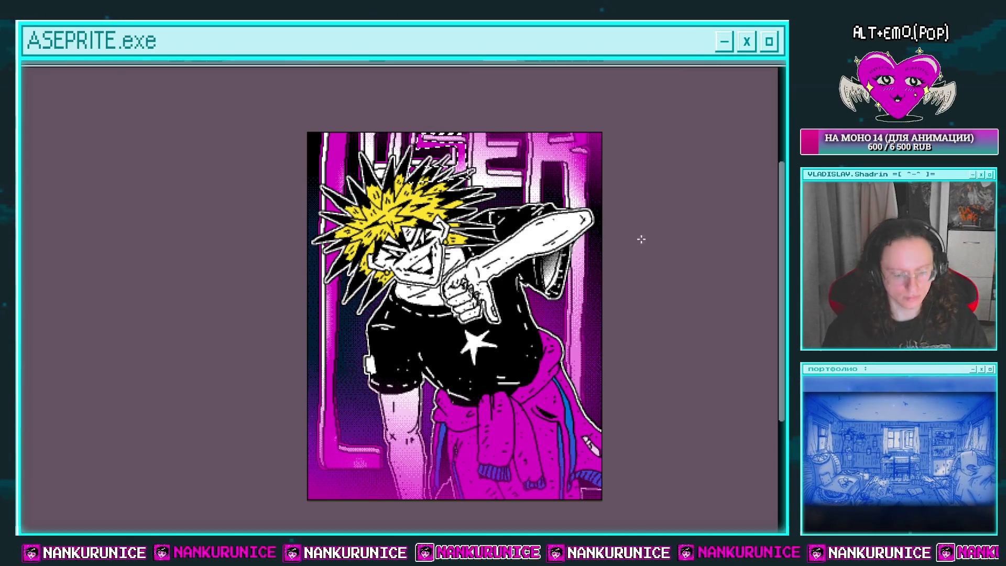
{"action": "key", "text": "ctrl+d"}
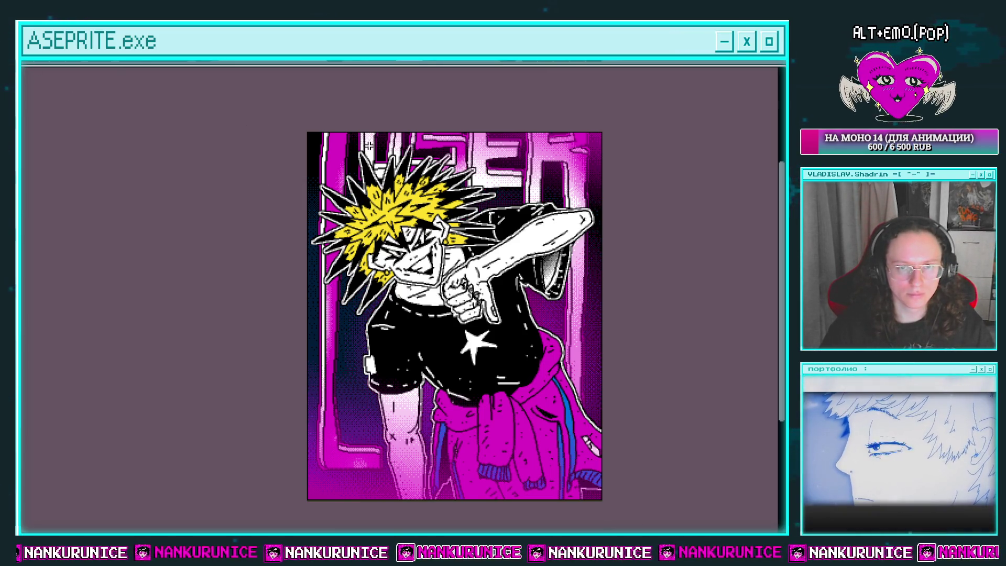
{"action": "key", "text": "g"}
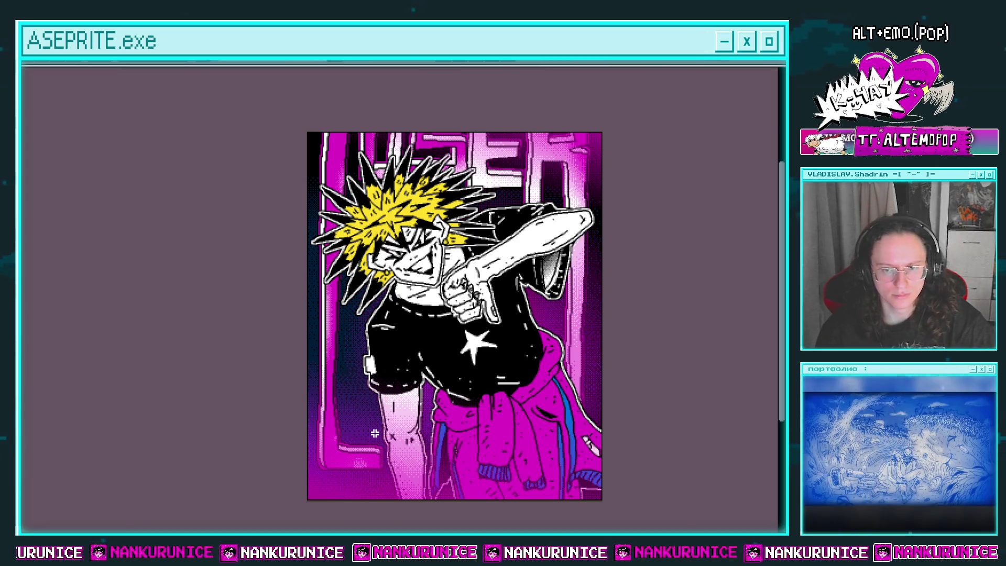
Show the timeline and, on Слой 888 frame 2, replace blue Idx-7 with grey Idx-4
{"action": "key", "text": "Tab"}
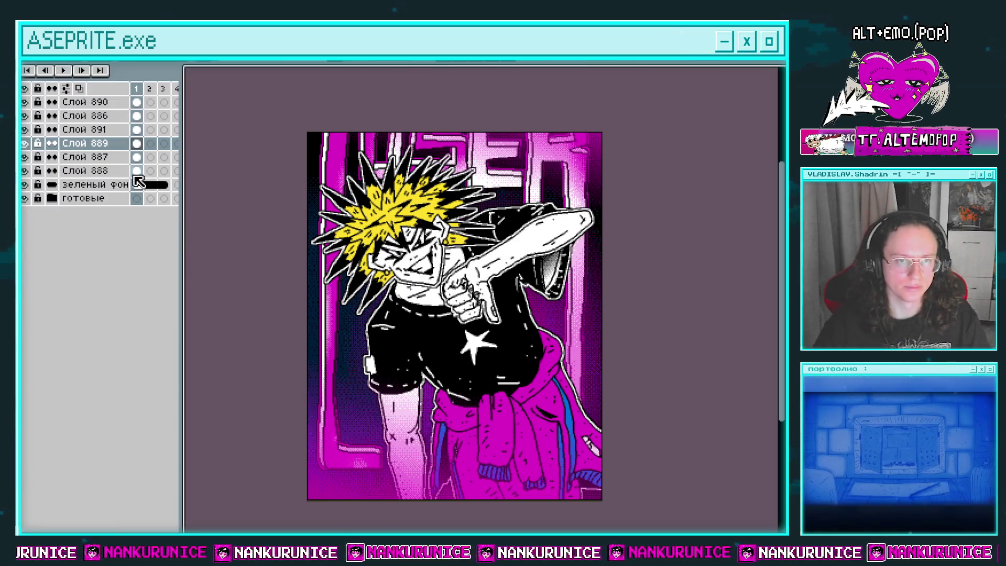
{"action": "left_click", "coordinate": [137, 171]}
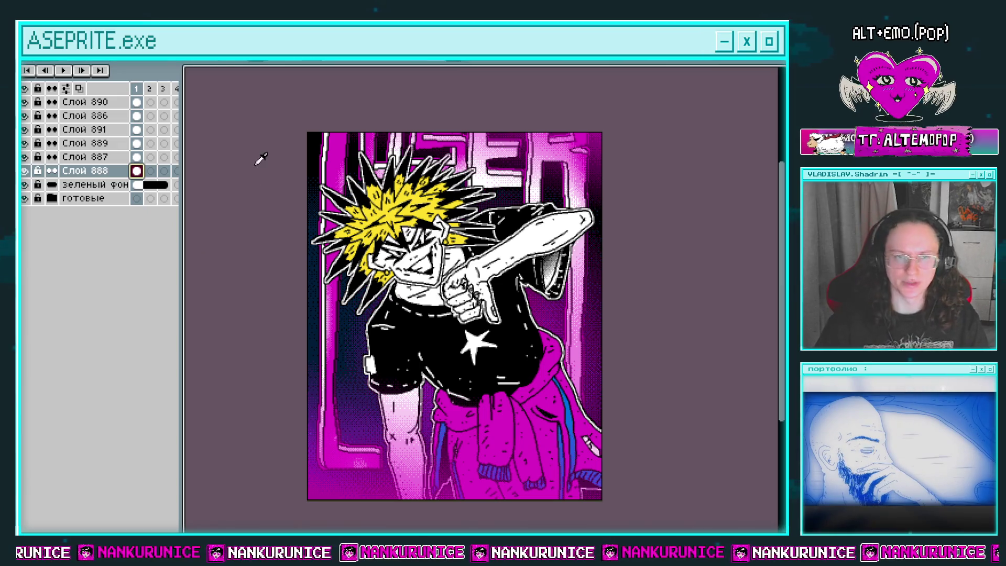
{"action": "key", "text": "Right"}
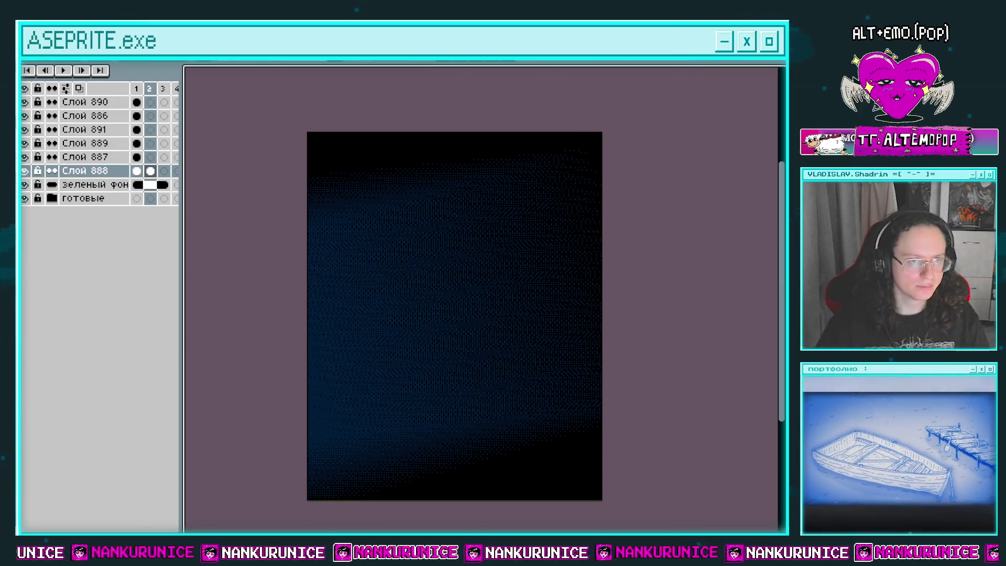
{"action": "key", "text": "shift+r"}
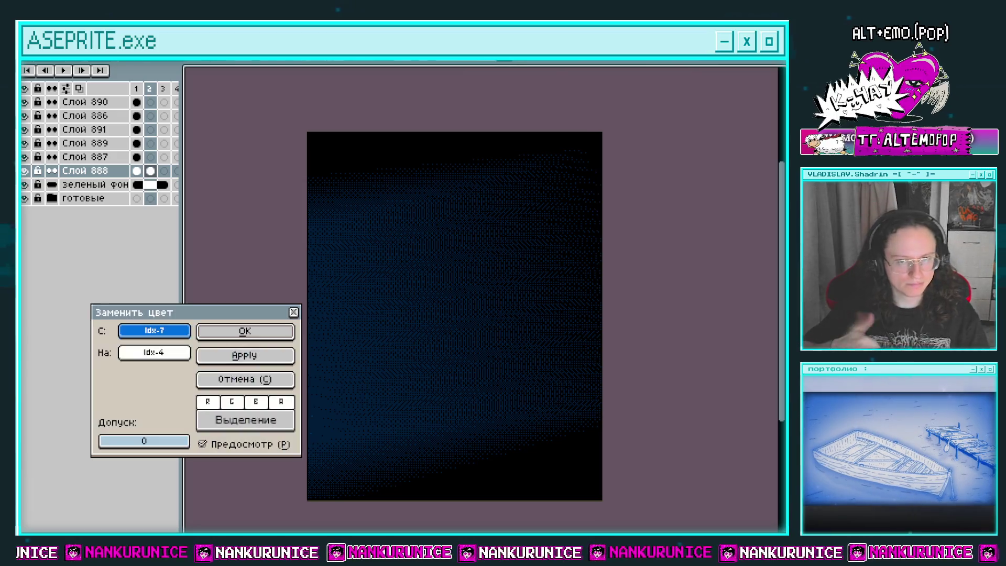
{"action": "left_click", "coordinate": [245, 330]}
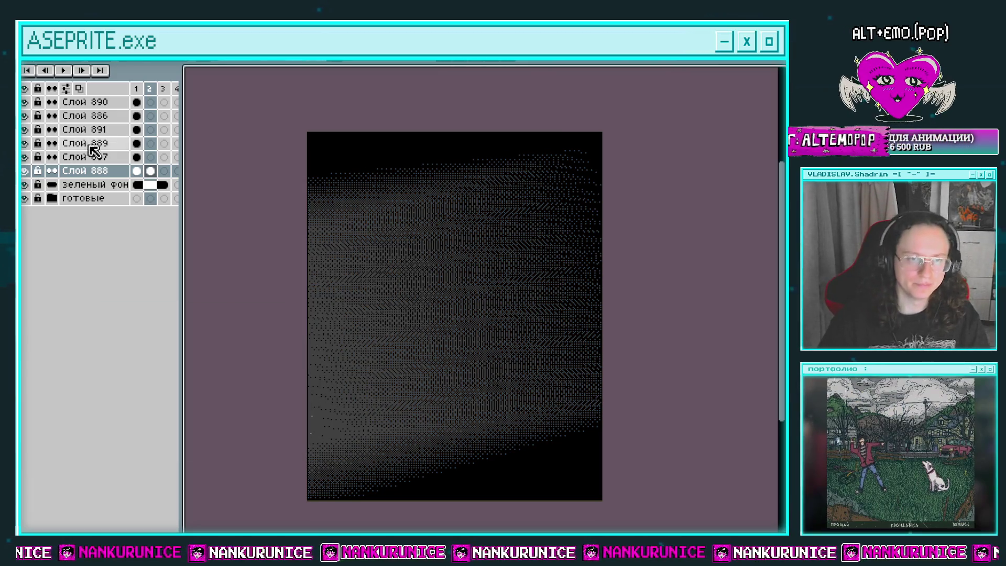
{"action": "left_click", "coordinate": [138, 157]}
{"action": "left_click", "coordinate": [151, 158]}
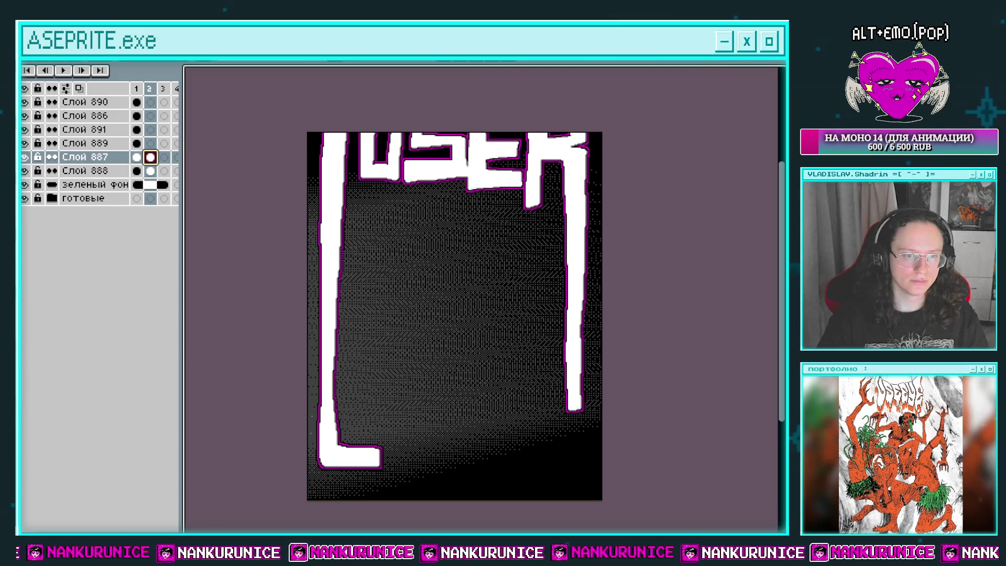
On frame 2, turn the magenta LOSER outlines white on Слой 887 and blue on Слой 889
{"action": "key", "text": "shift+r"}
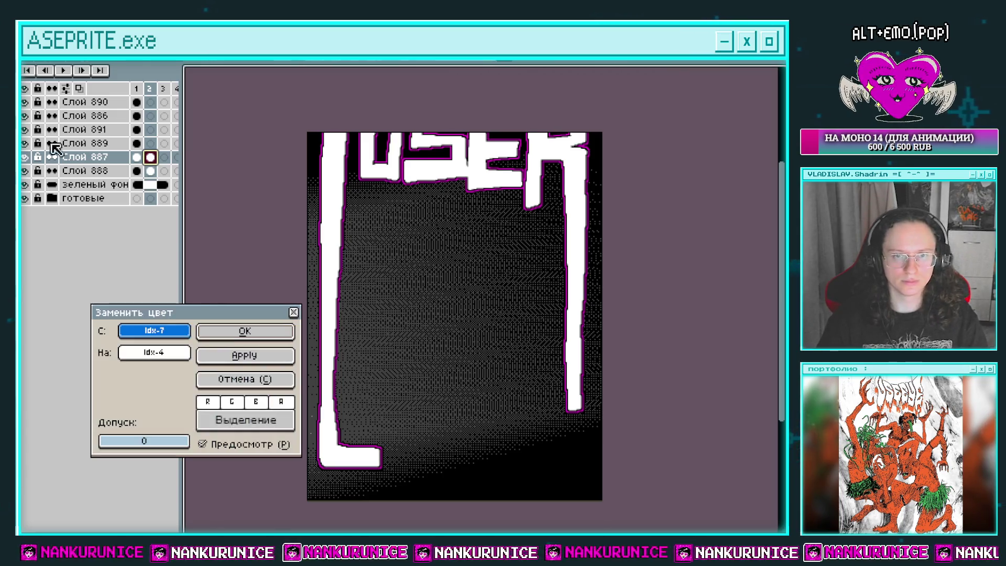
{"action": "left_click", "coordinate": [254, 359]}
{"action": "key", "text": "shift+r"}
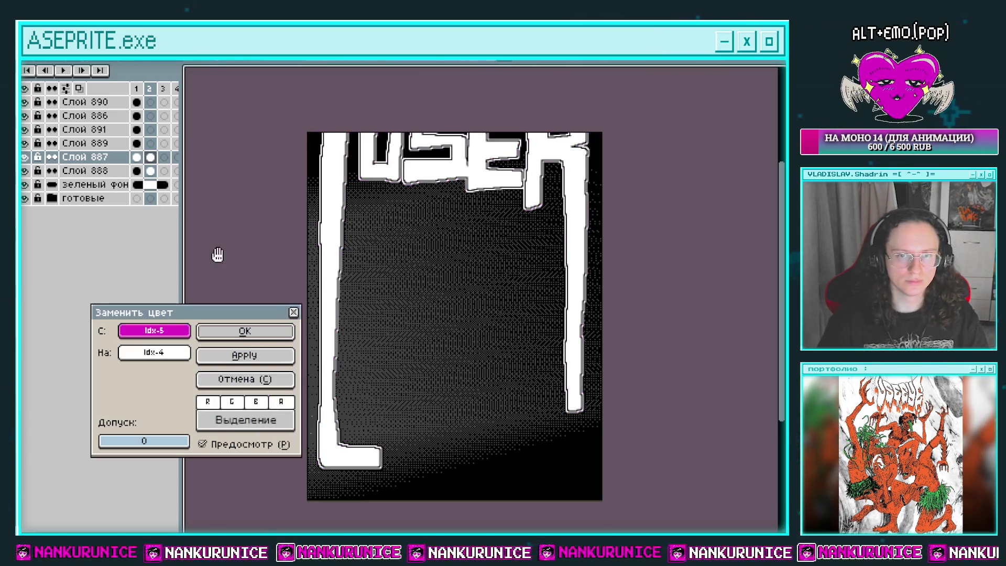
{"action": "left_click", "coordinate": [285, 334]}
{"action": "left_click", "coordinate": [150, 143]}
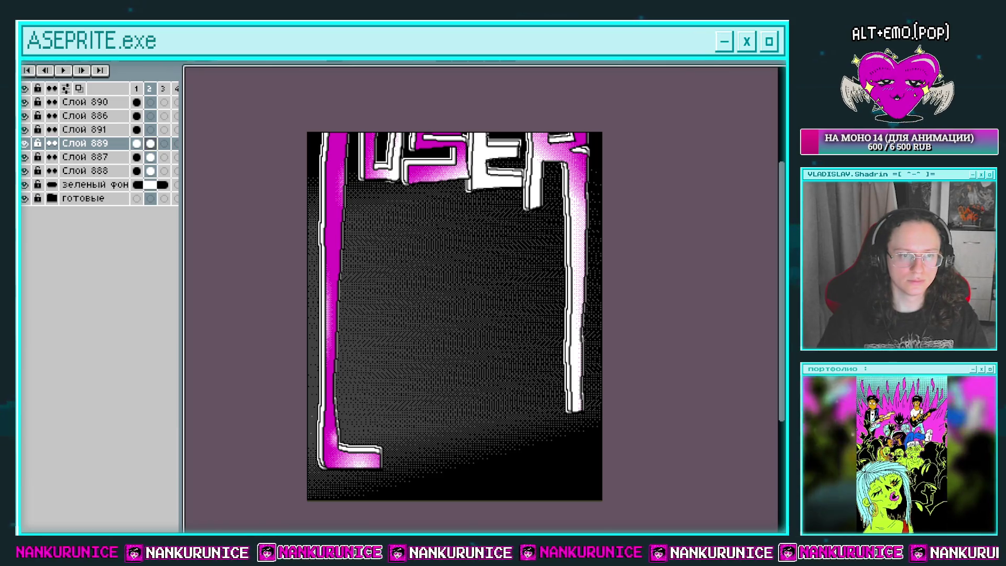
{"action": "key", "text": "shift+r"}
{"action": "left_click", "coordinate": [244, 331]}
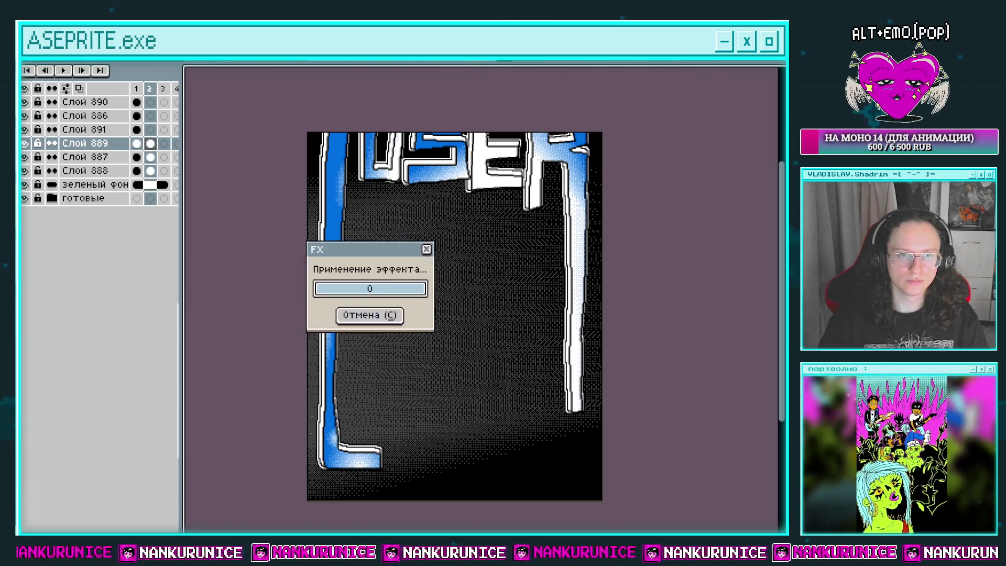
Recolour Слой 891's gradient blue then grey, and Слой 886's blue areas grey
{"action": "left_click", "coordinate": [149, 130]}
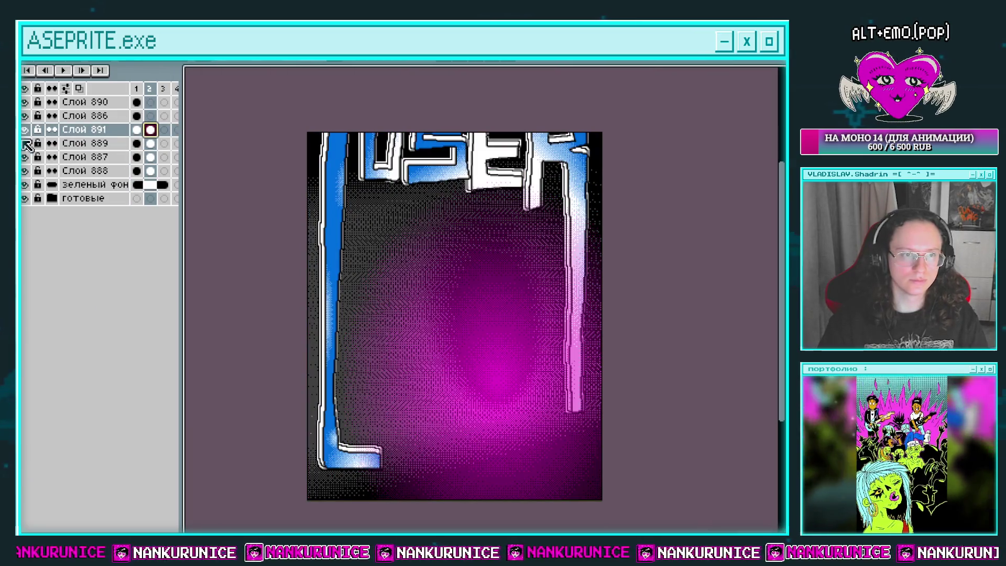
{"action": "key", "text": "shift+r"}
{"action": "left_click", "coordinate": [231, 331]}
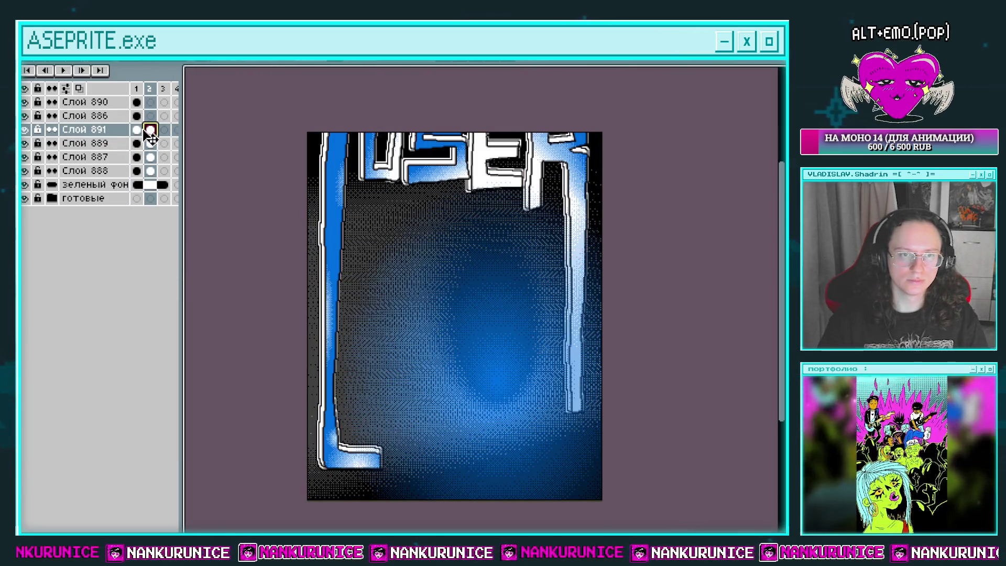
{"action": "left_click", "coordinate": [54, 129]}
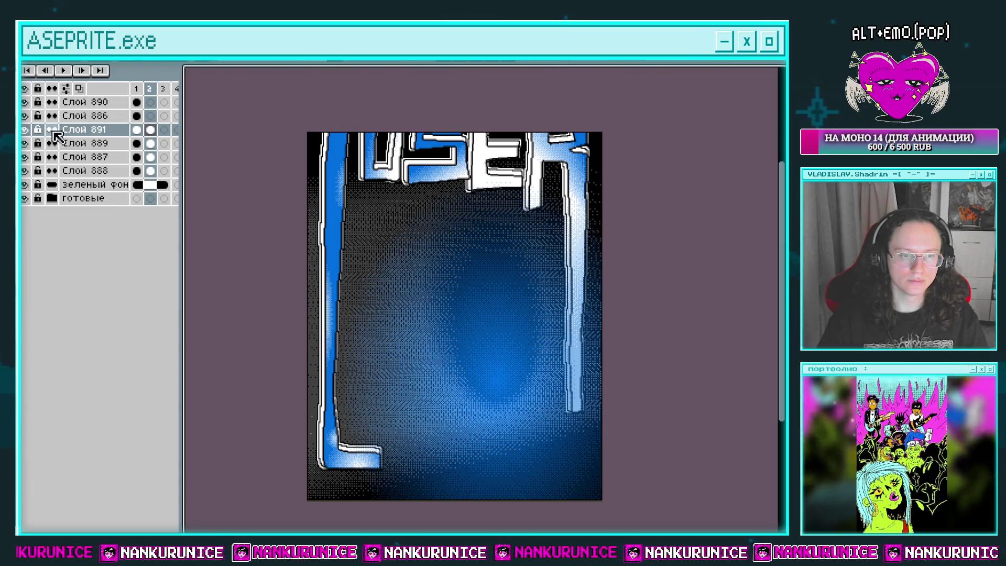
{"action": "key", "text": "shift+r"}
{"action": "left_click", "coordinate": [226, 332]}
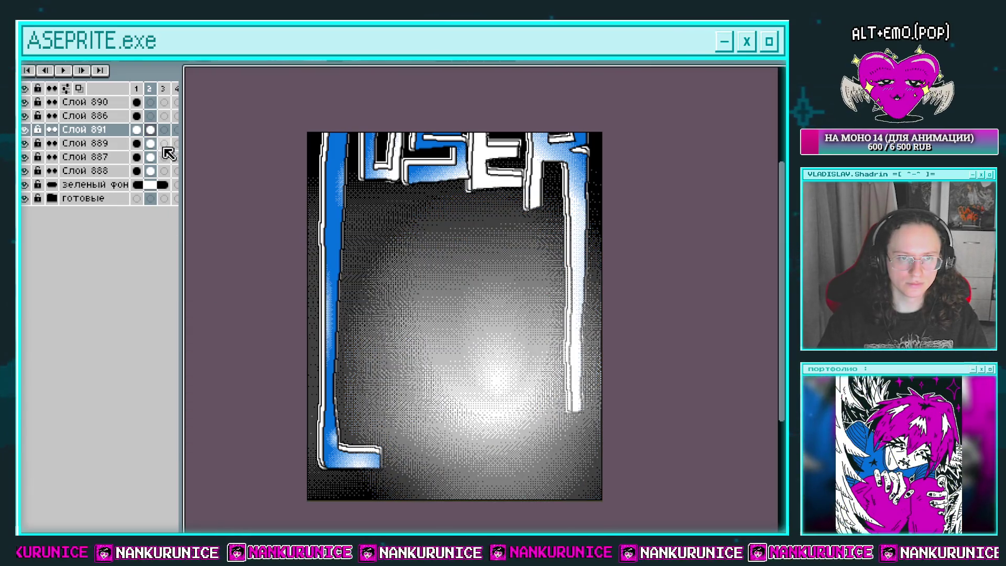
{"action": "left_click", "coordinate": [148, 117]}
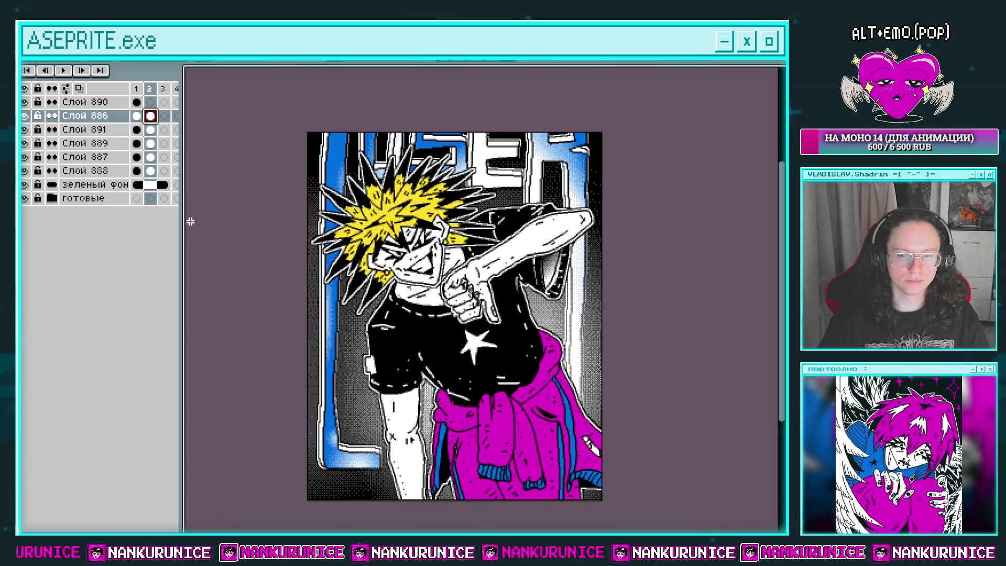
{"action": "key", "text": "shift+r"}
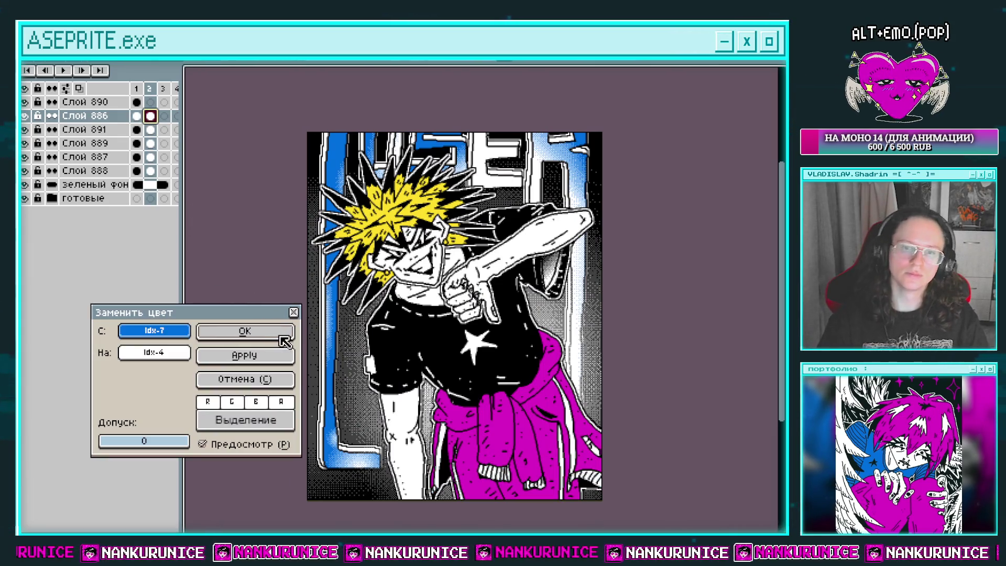
{"action": "left_click", "coordinate": [282, 338]}
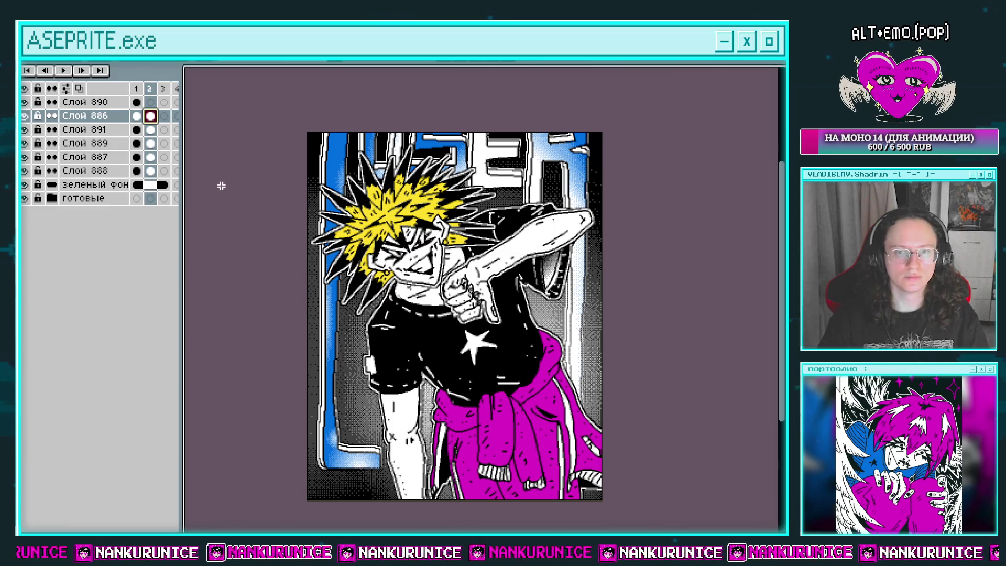
{"action": "left_click", "coordinate": [150, 102]}
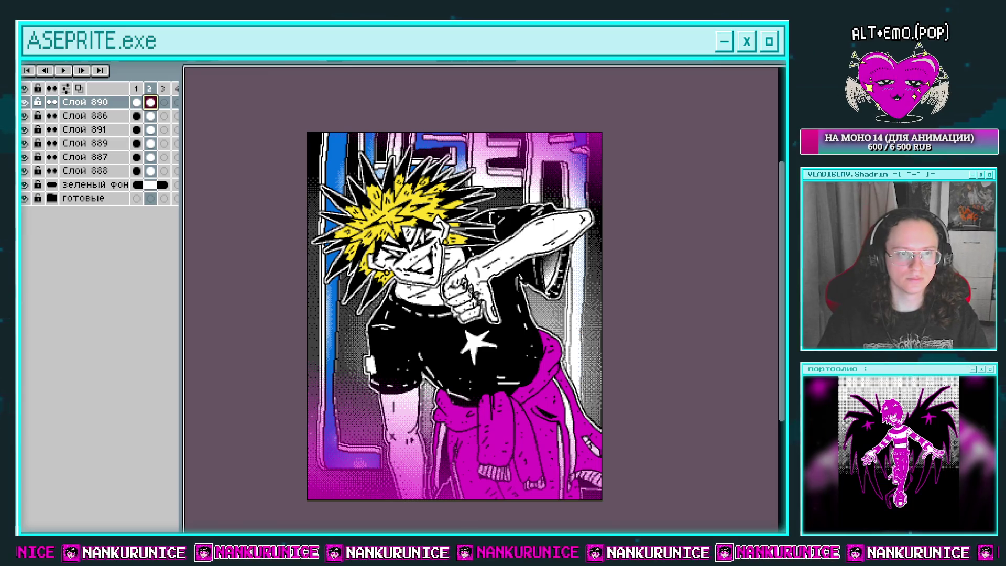
Recolour the frame-2 pink overlay on Слой 890 from Idx-5 to grey Idx-4
{"action": "key", "text": "shift+r"}
{"action": "left_click", "coordinate": [244, 330]}
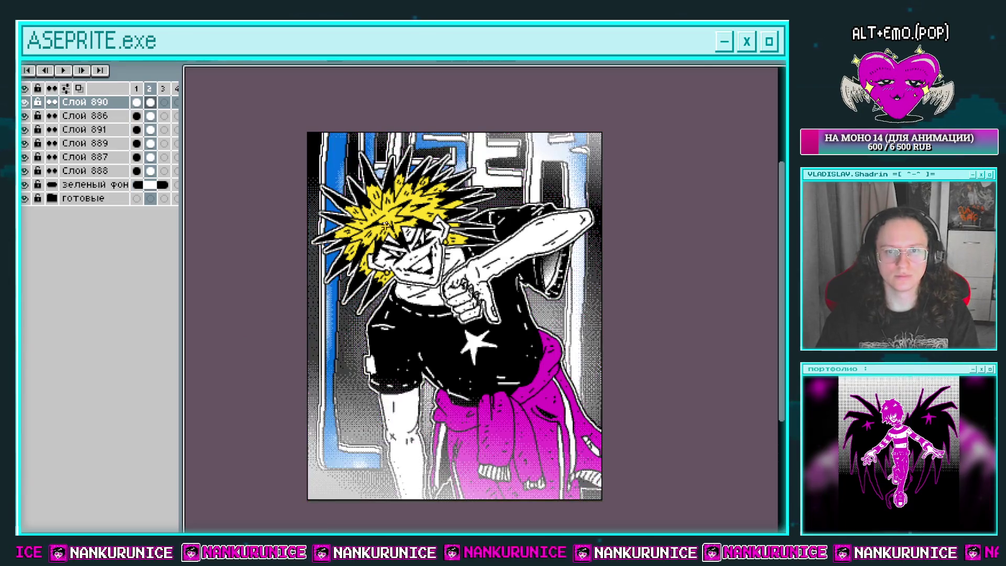
{"action": "left_click", "coordinate": [64, 172]}
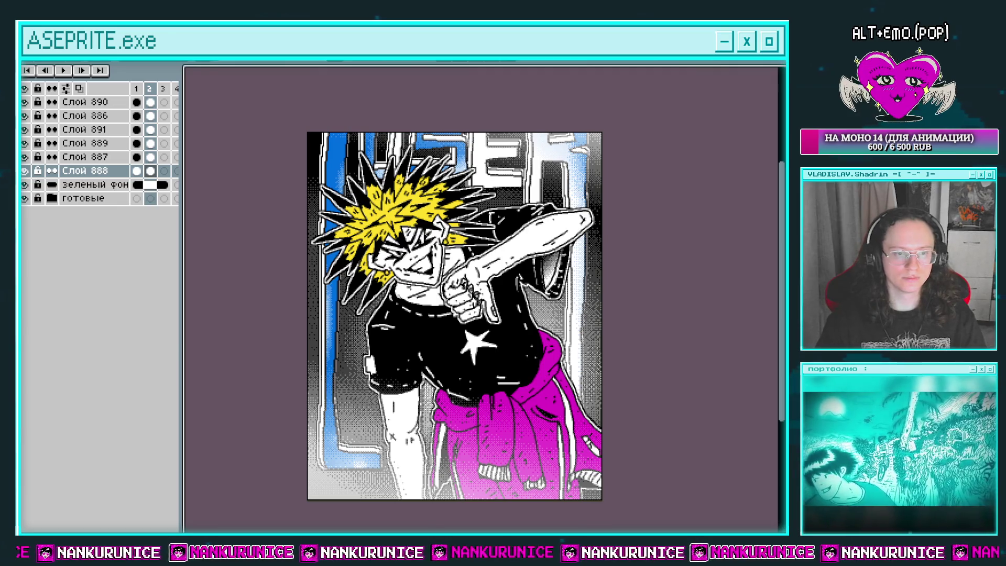
Preview magenta, blue and yellow backgrounds on Слой 888, discarding each one
{"action": "key", "text": "shift+r"}
{"action": "left_click", "coordinate": [257, 380]}
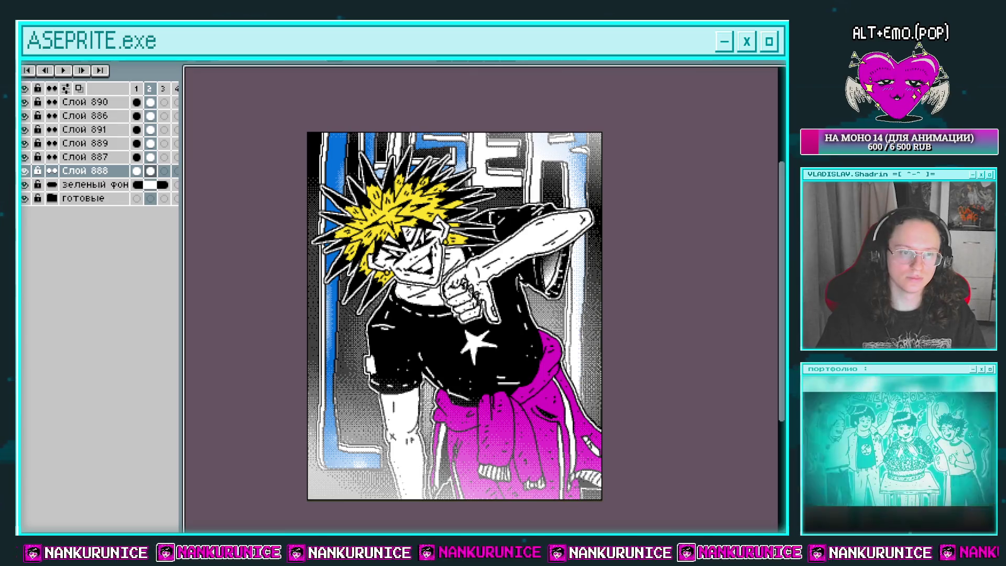
{"action": "key", "text": "shift+r"}
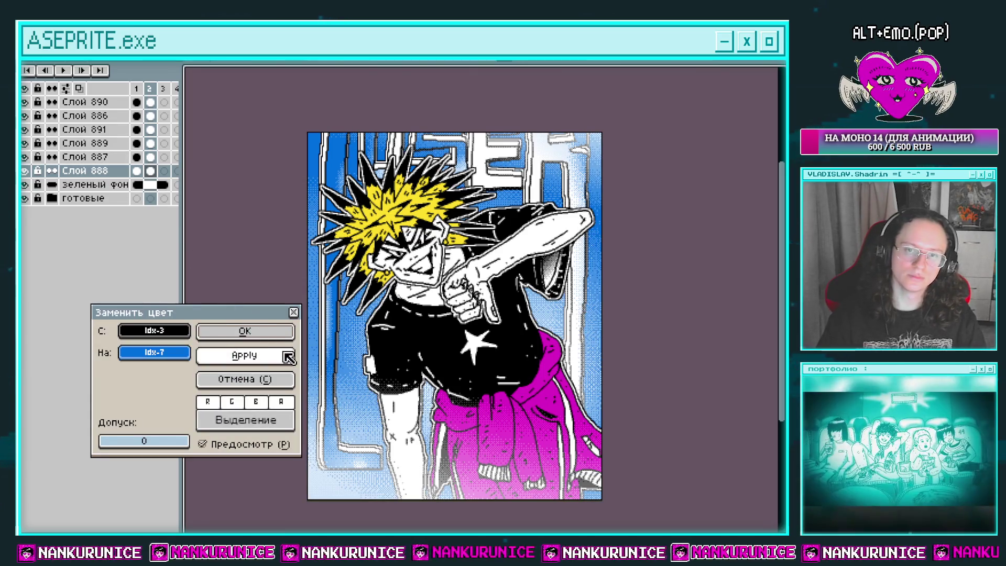
{"action": "left_click", "coordinate": [257, 379]}
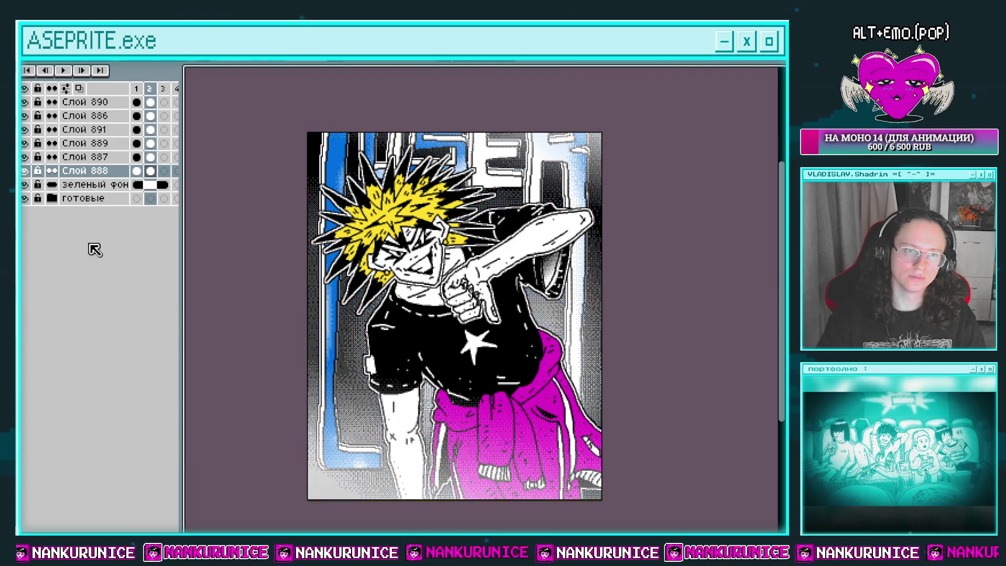
{"action": "key", "text": "shift+r"}
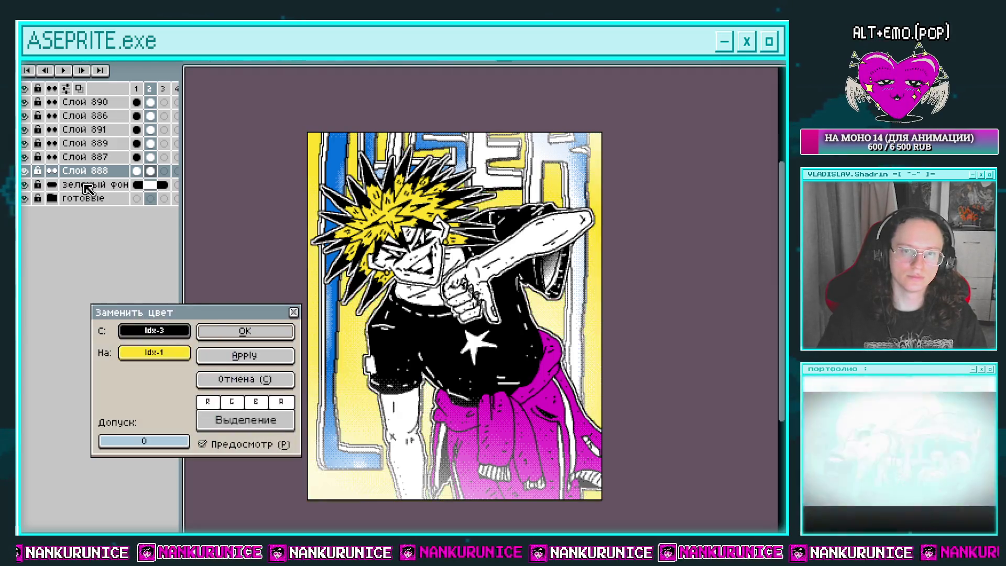
{"action": "left_click", "coordinate": [256, 379]}
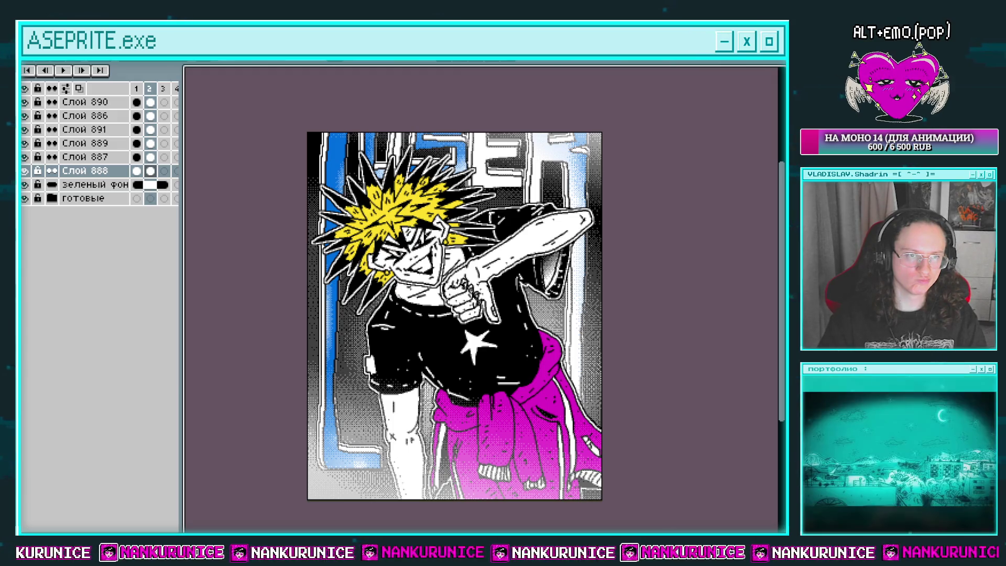
Tint the frame-2 background magenta and turn the blue lettering outlines dark grey, rejecting yellow
{"action": "key", "text": "shift+r"}
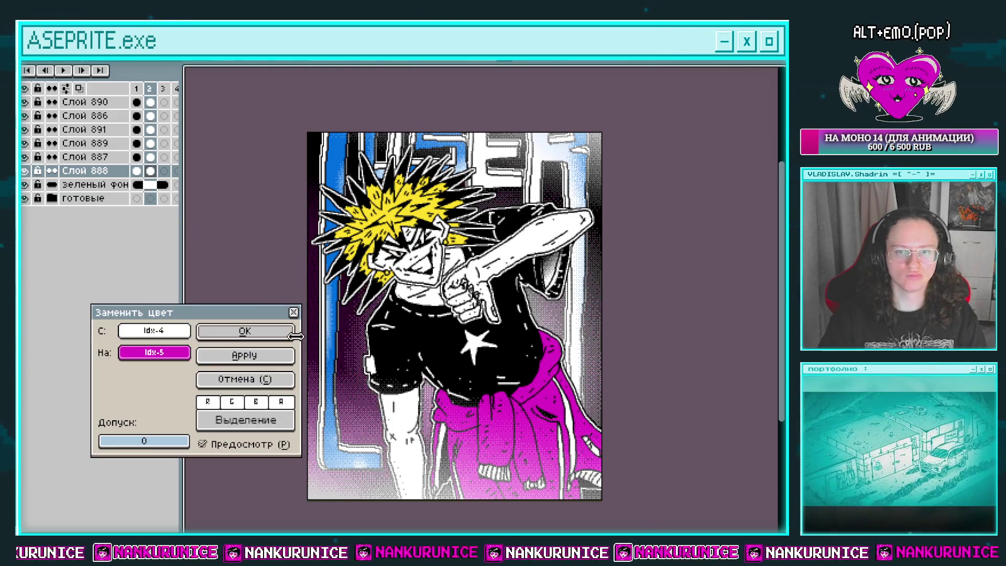
{"action": "left_click", "coordinate": [264, 333]}
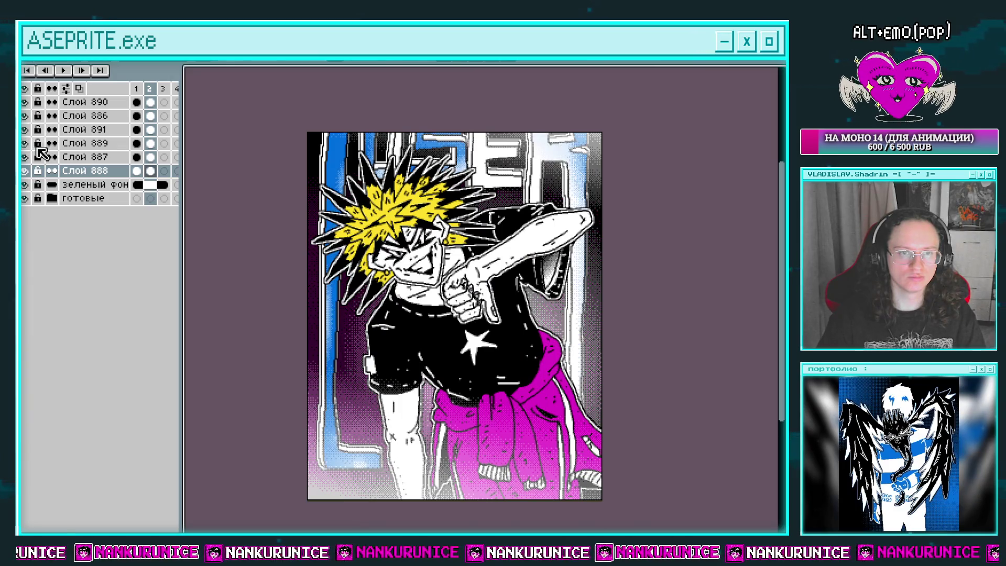
{"action": "left_click", "coordinate": [150, 144]}
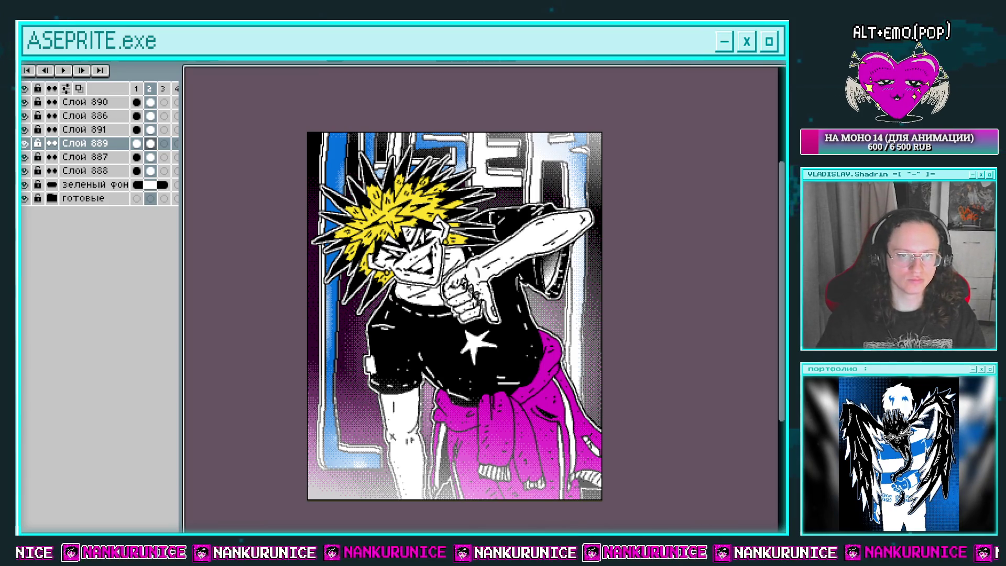
{"action": "key", "text": "shift+r"}
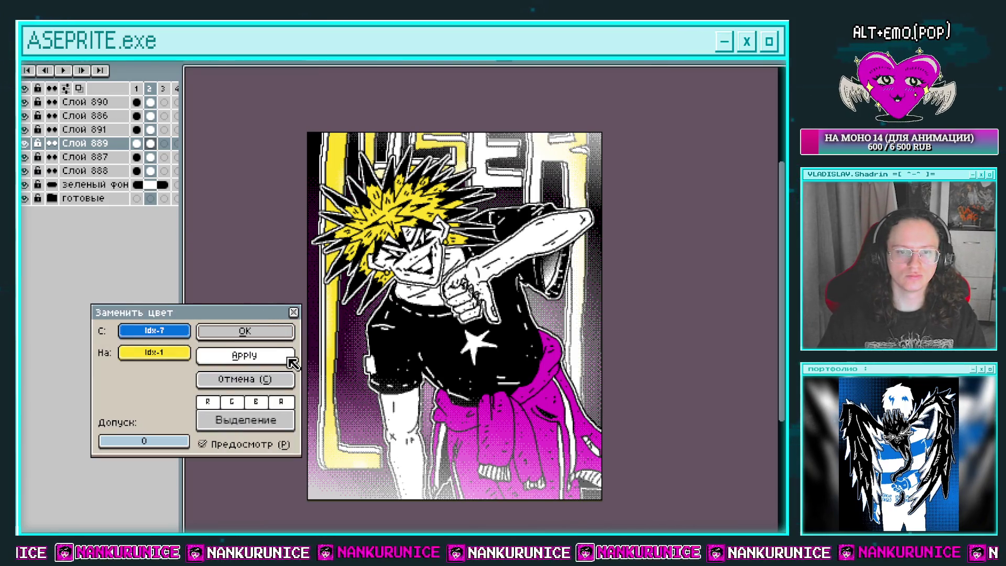
{"action": "left_click", "coordinate": [245, 378]}
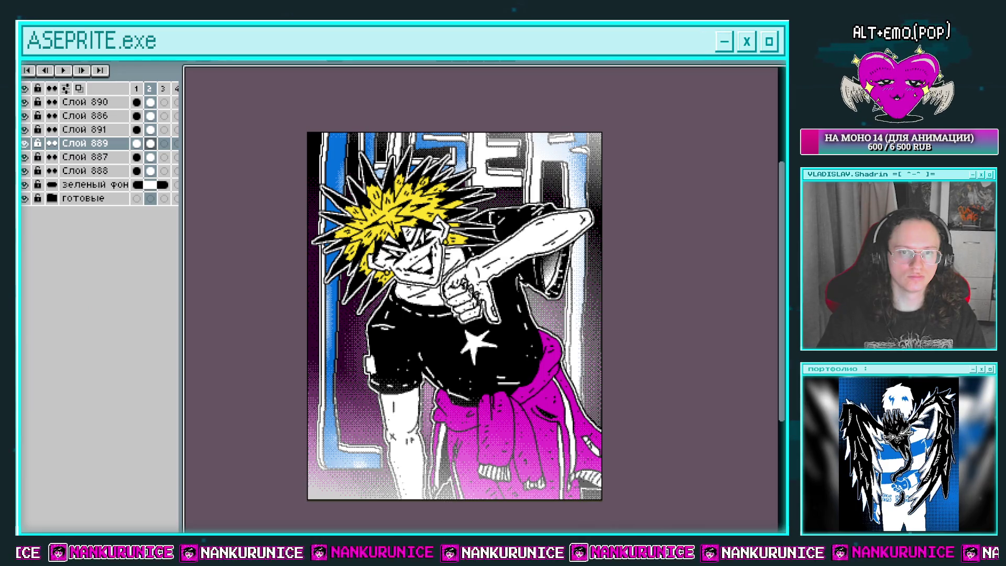
{"action": "key", "text": "shift+r"}
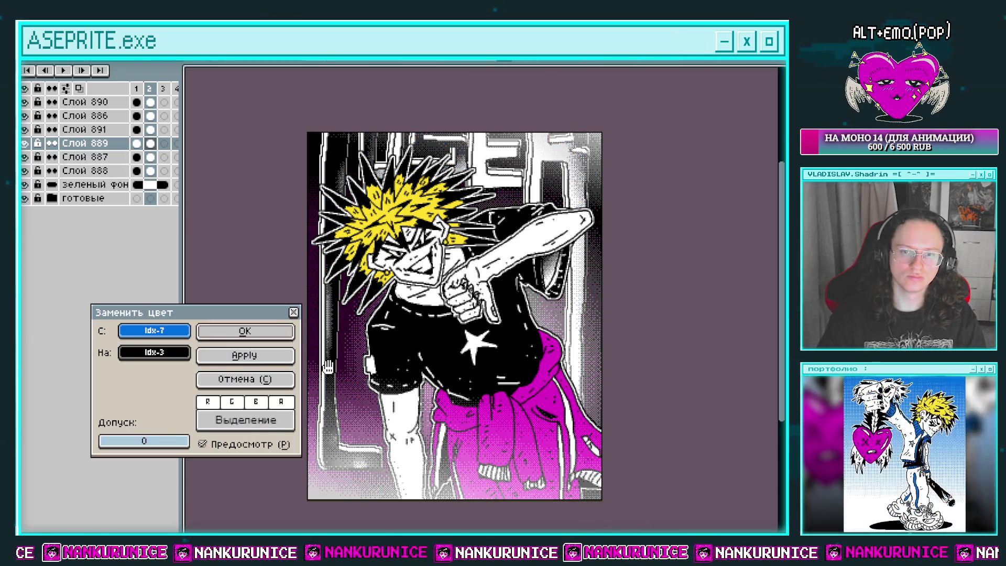
{"action": "left_click", "coordinate": [257, 331]}
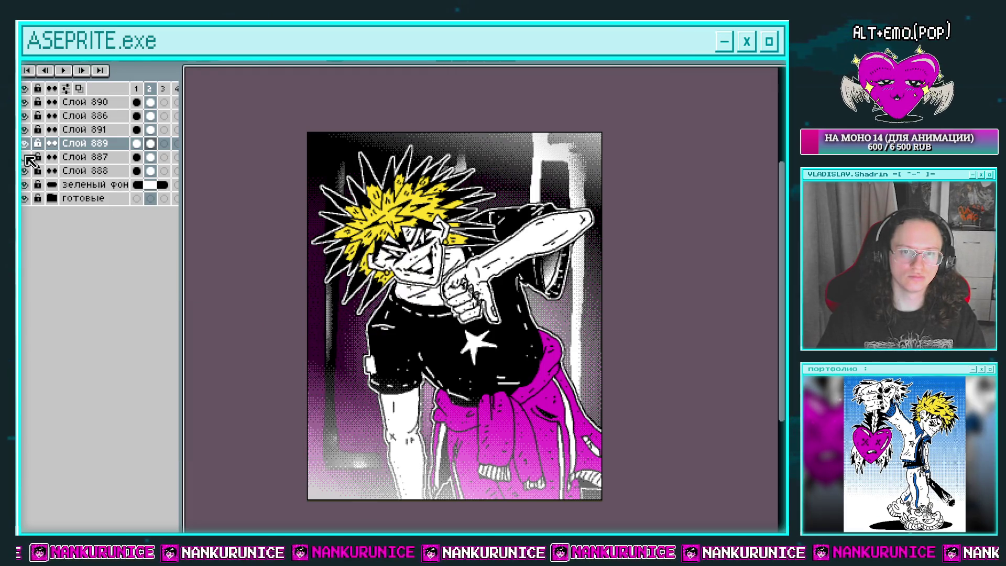
Replace white Idx-4 with magenta Idx-5 on the Слой 889 frame-2 cel, then compare frames
{"action": "left_click", "coordinate": [151, 143]}
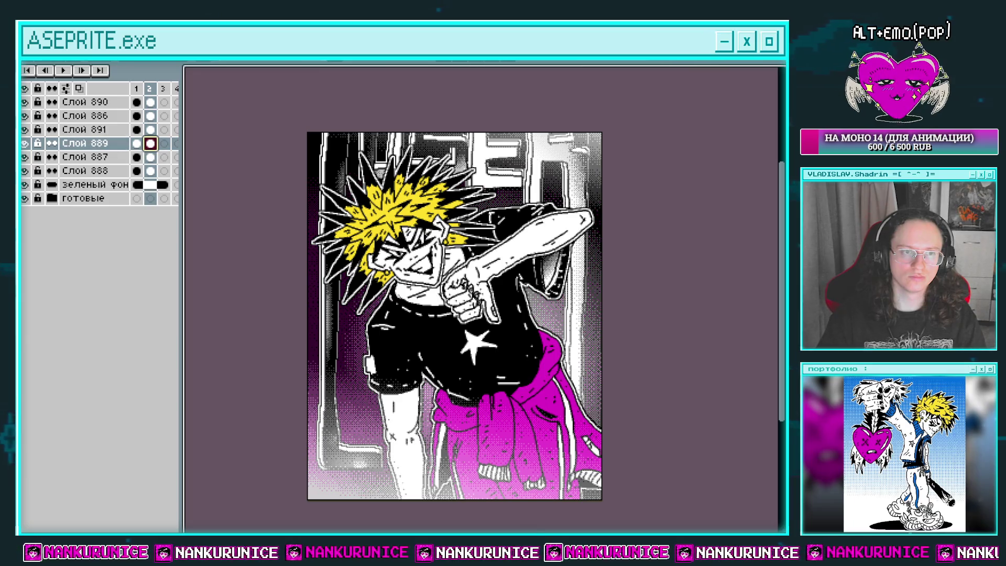
{"action": "key", "text": "shift+r"}
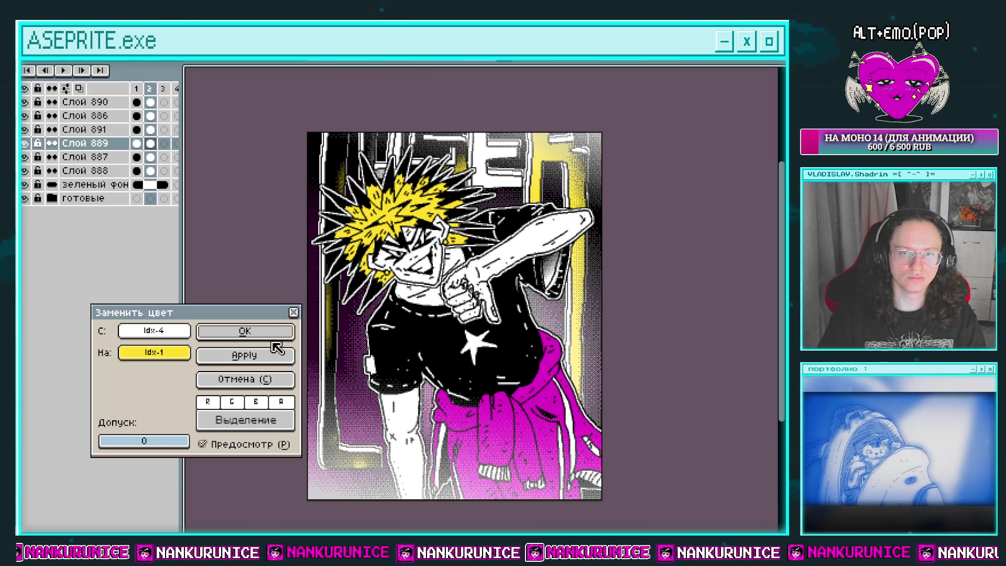
{"action": "left_click", "coordinate": [256, 377]}
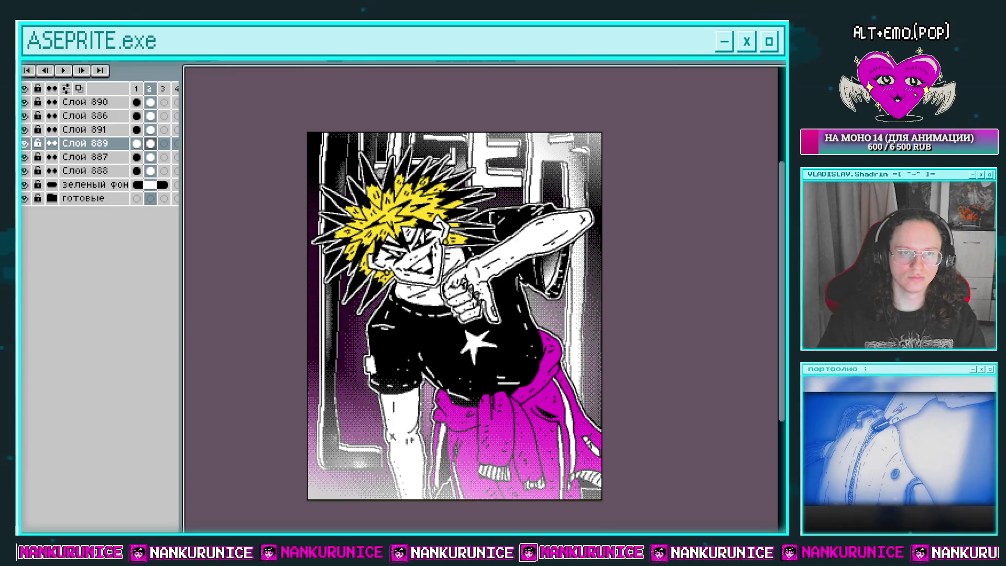
{"action": "key", "text": "shift+r"}
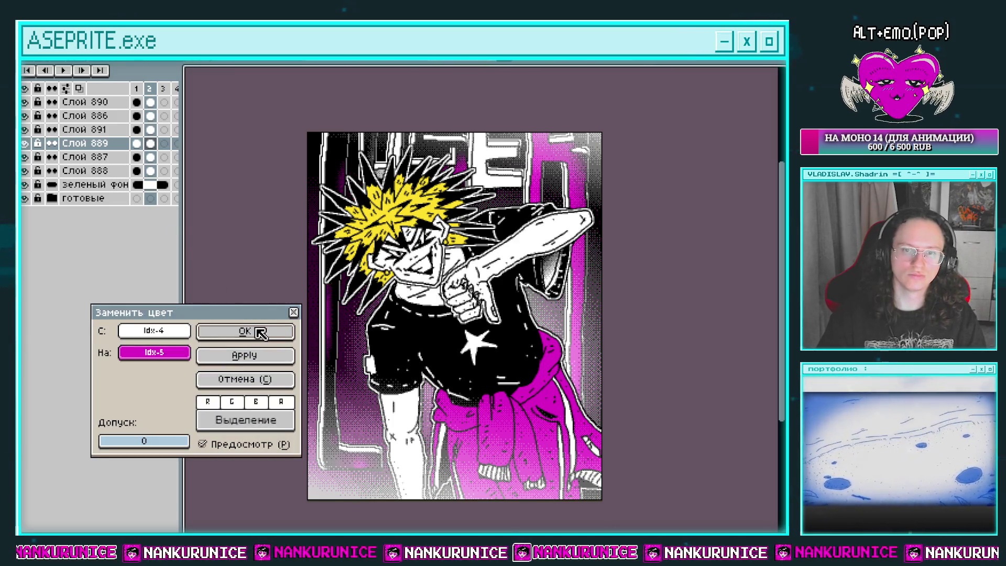
{"action": "left_click", "coordinate": [272, 358]}
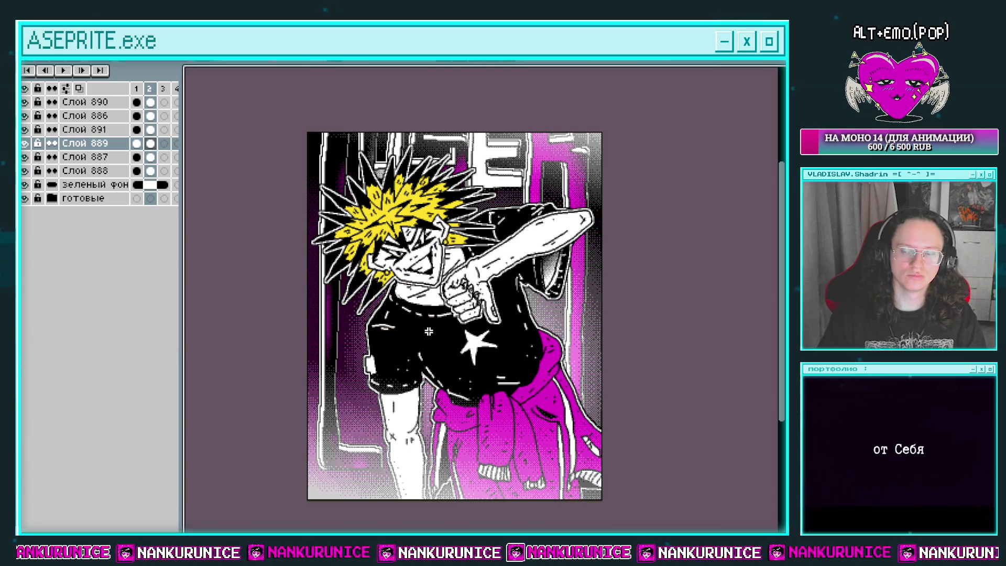
{"action": "key", "text": "ctrl+z"}
{"action": "key", "text": "ctrl+y"}
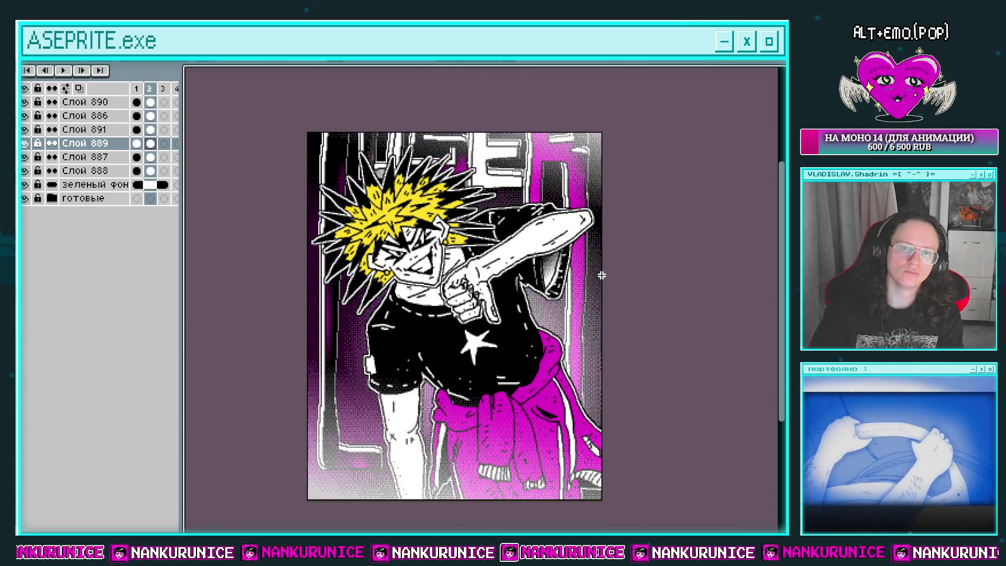
{"action": "key", "text": "ctrl+z"}
{"action": "key", "text": "ctrl+y"}
{"action": "key", "text": "ctrl+z"}
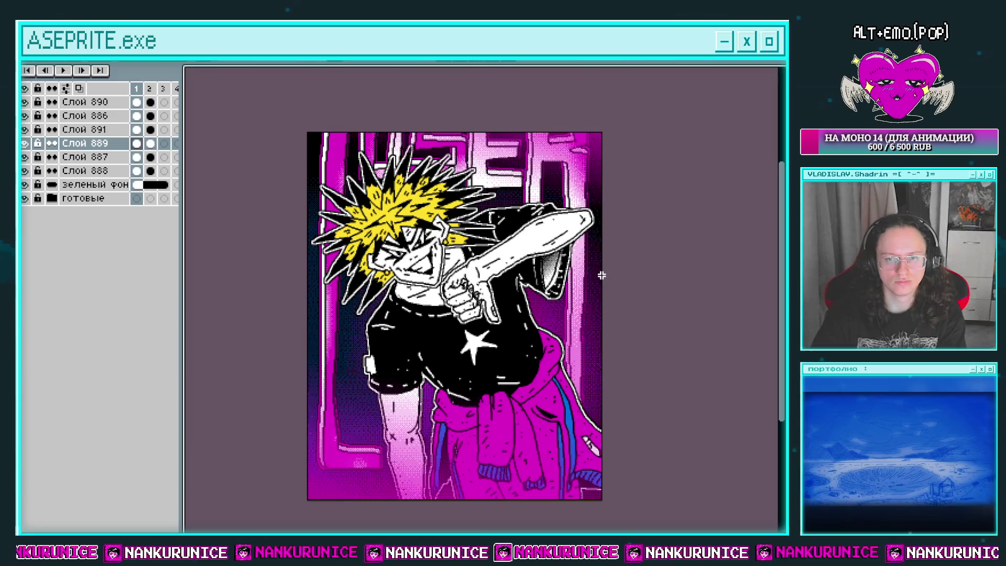
{"action": "key", "text": "ctrl+y"}
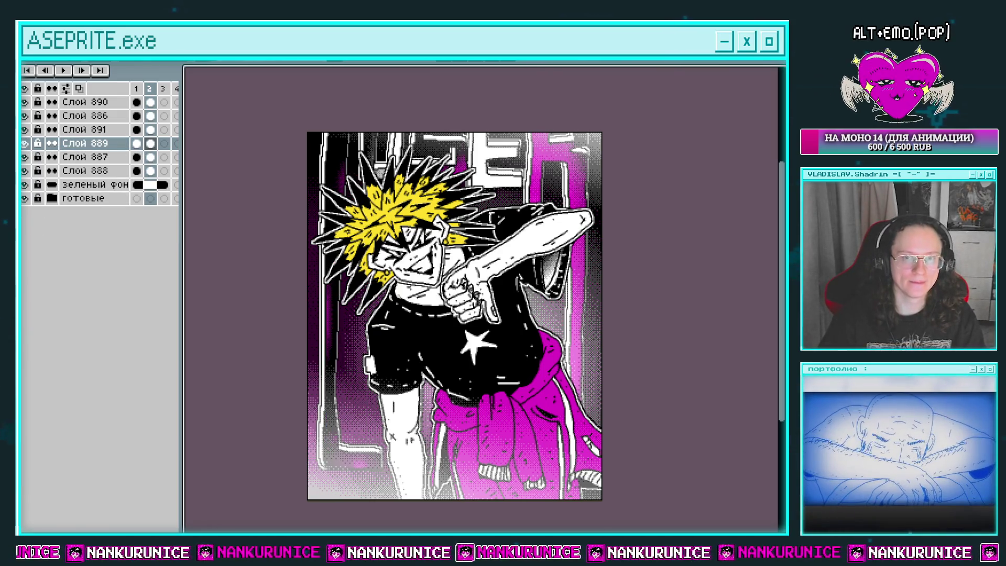
{"action": "key", "text": "shift+r"}
Restore the background streaks to white, then turn the hair and pink hoodie white on Слой 886
{"action": "left_click", "coordinate": [225, 336]}
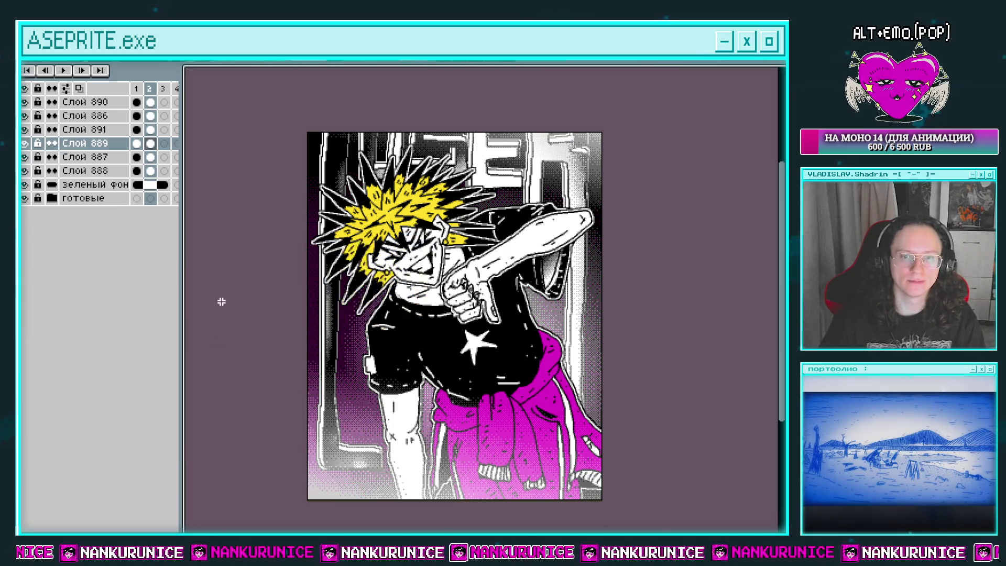
{"action": "left_click", "coordinate": [149, 130]}
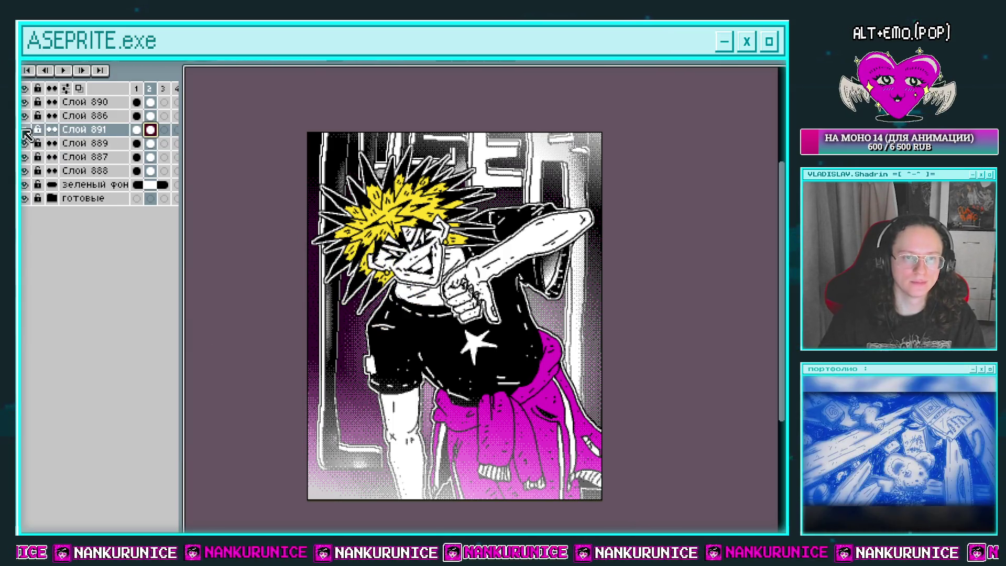
{"action": "left_click", "coordinate": [151, 116]}
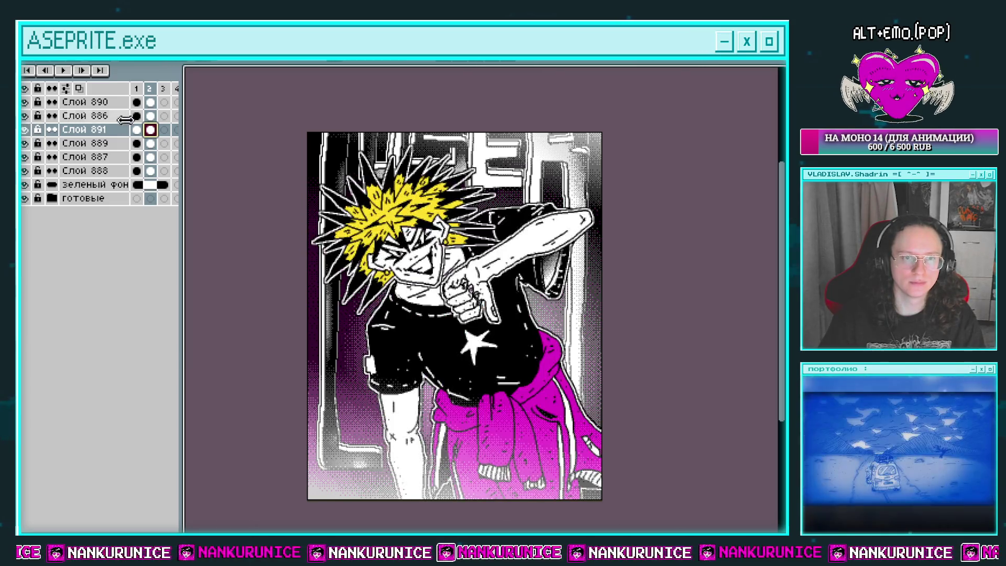
{"action": "key", "text": "shift+r"}
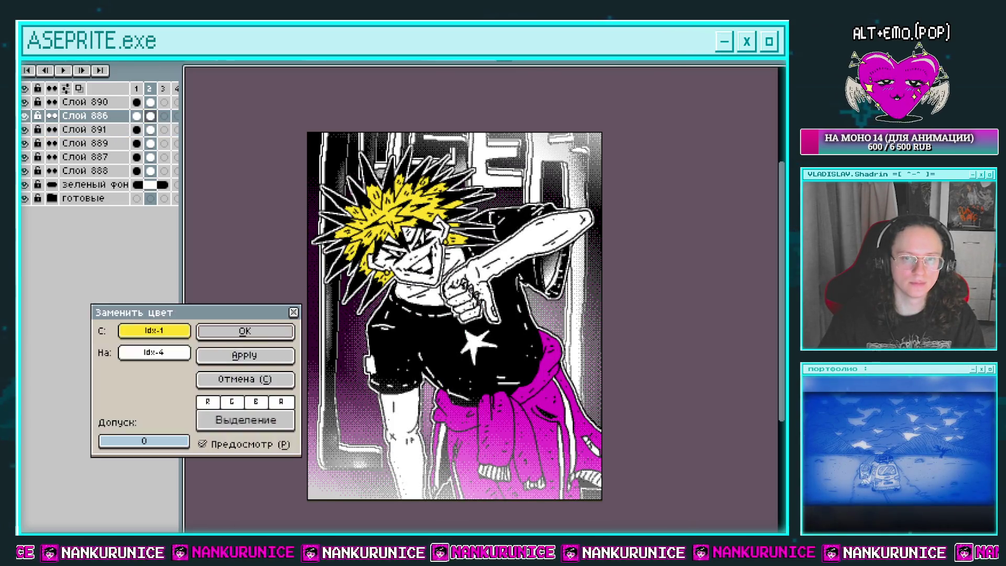
{"action": "left_click", "coordinate": [271, 334]}
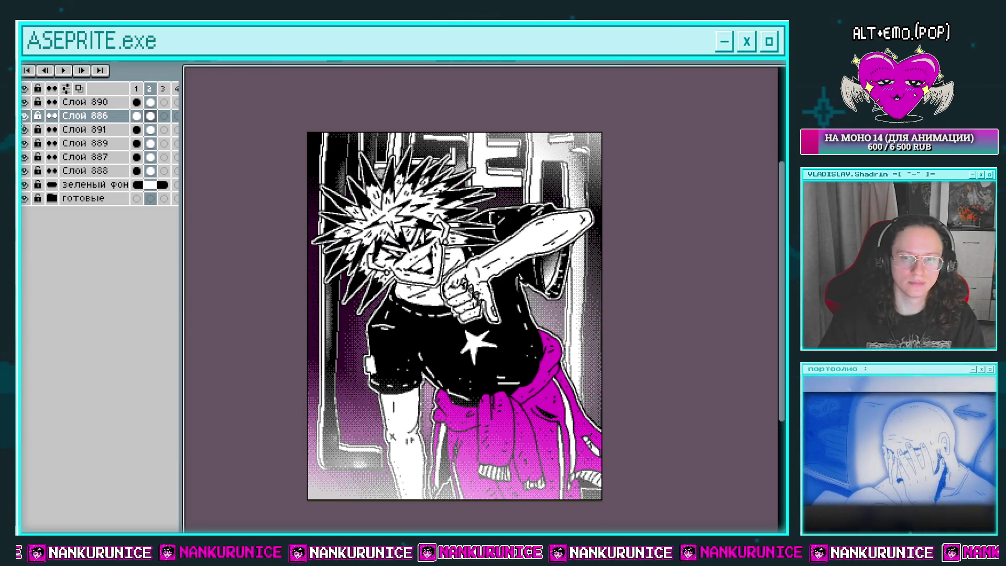
{"action": "key", "text": "shift+r"}
{"action": "left_click", "coordinate": [266, 328]}
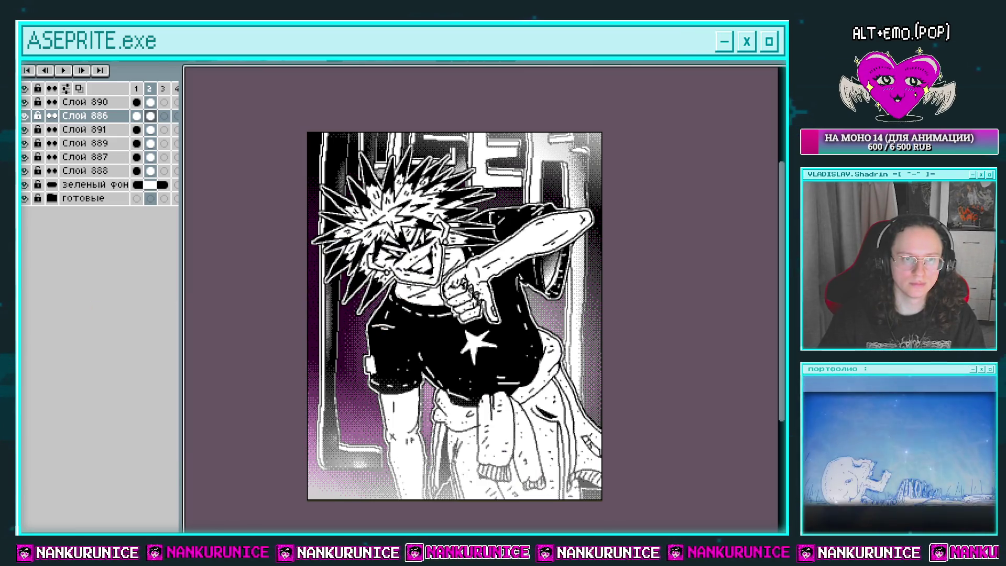
Try recolouring the character's black line art blue, then undo it
{"action": "key", "text": "shift+r"}
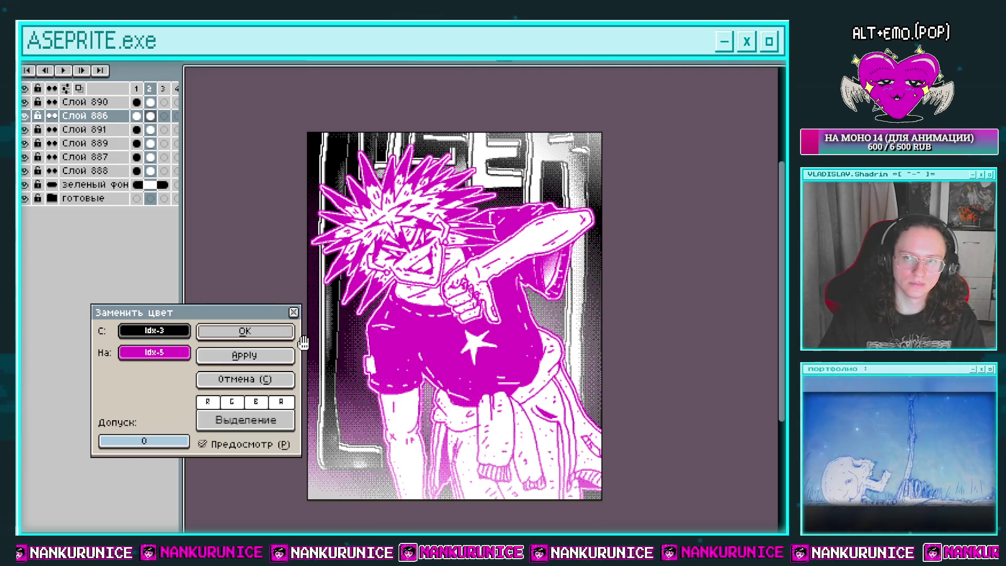
{"action": "left_click", "coordinate": [256, 378]}
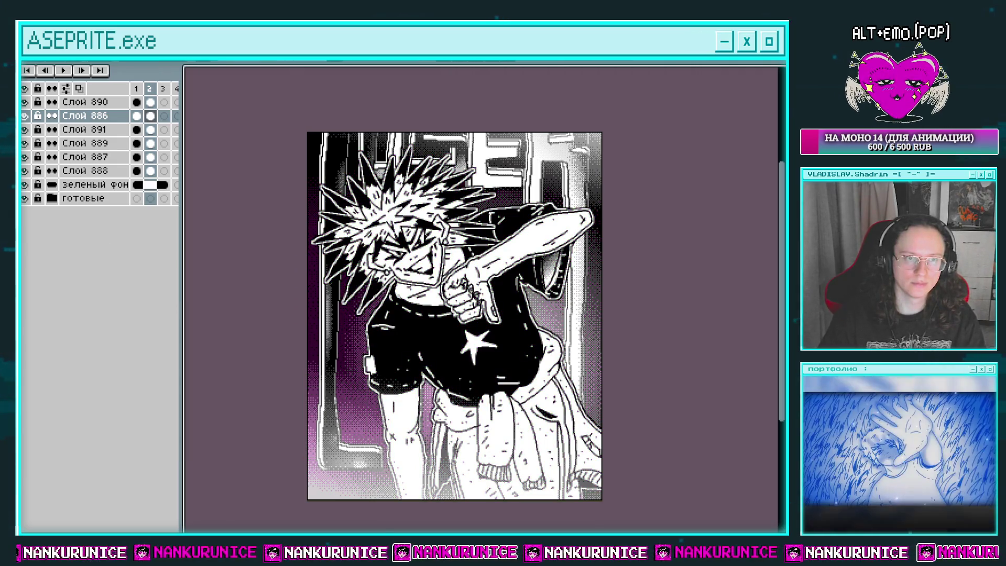
{"action": "key", "text": "shift+r"}
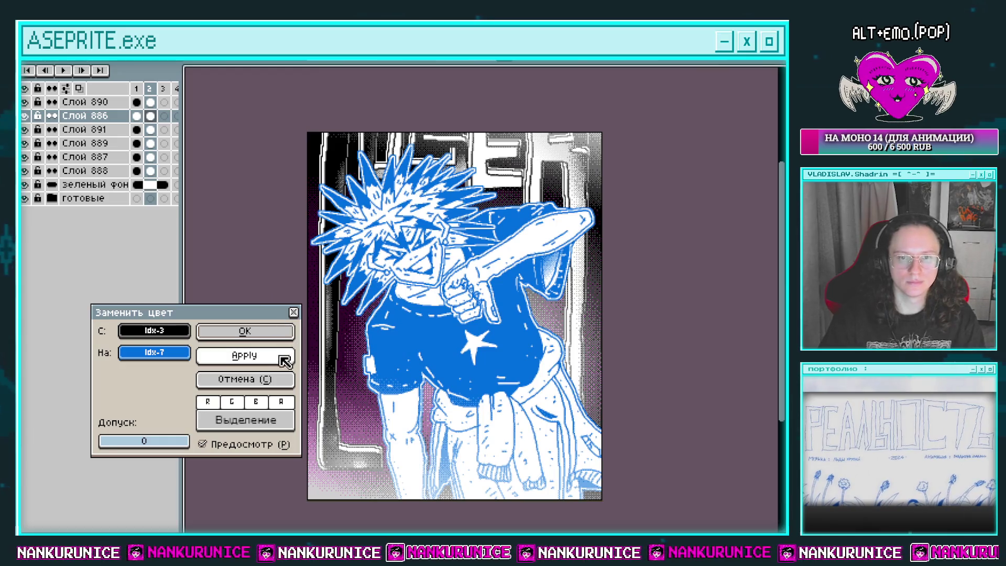
{"action": "left_click", "coordinate": [246, 332]}
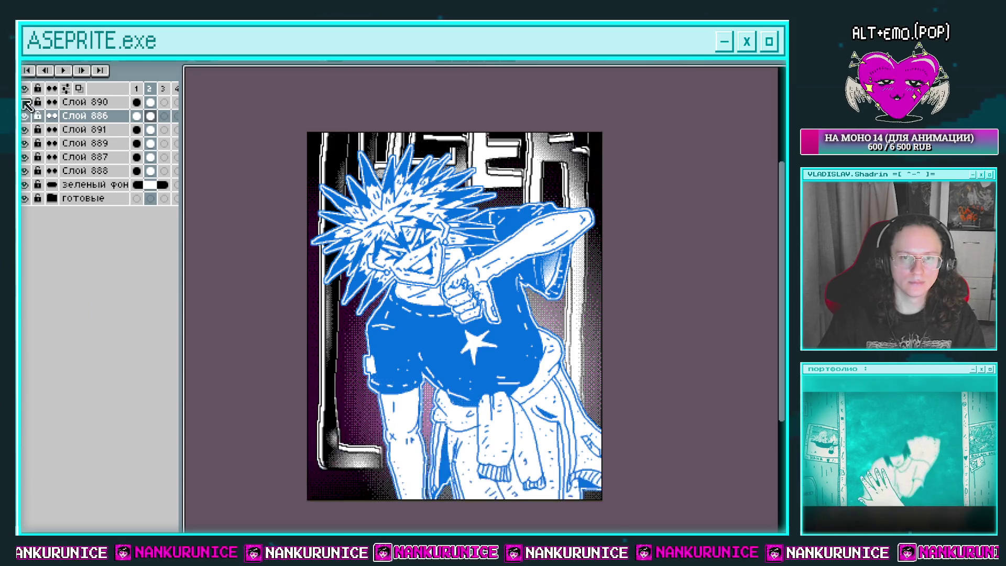
{"action": "key", "text": "ctrl+z"}
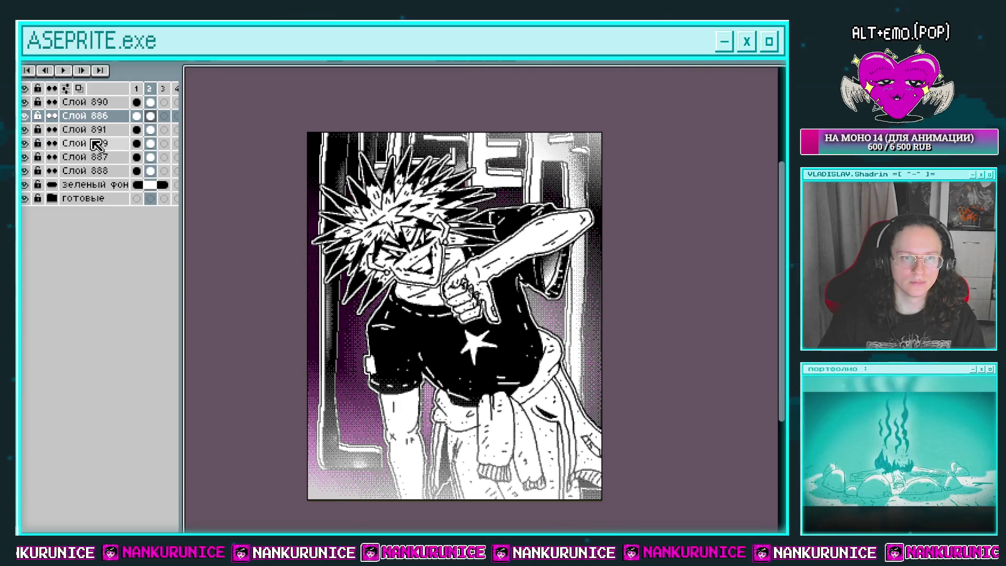
Recolour Слой 889 and Слой 887 in frame 2 from index 3 to blue index 7
{"action": "left_click", "coordinate": [150, 143]}
{"action": "key", "text": "shift+r"}
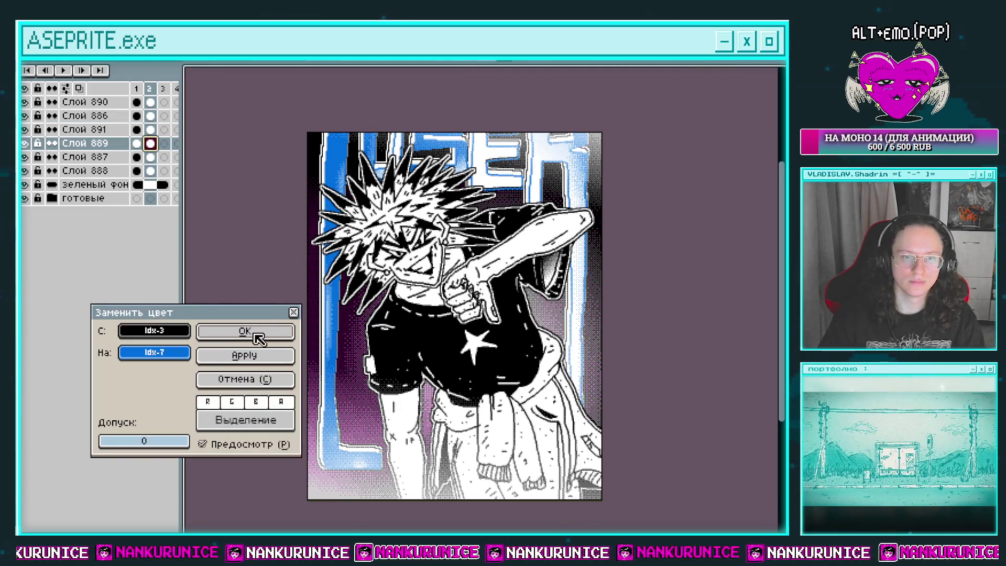
{"action": "left_click", "coordinate": [245, 331]}
{"action": "left_click", "coordinate": [151, 157]}
{"action": "key", "text": "shift+r"}
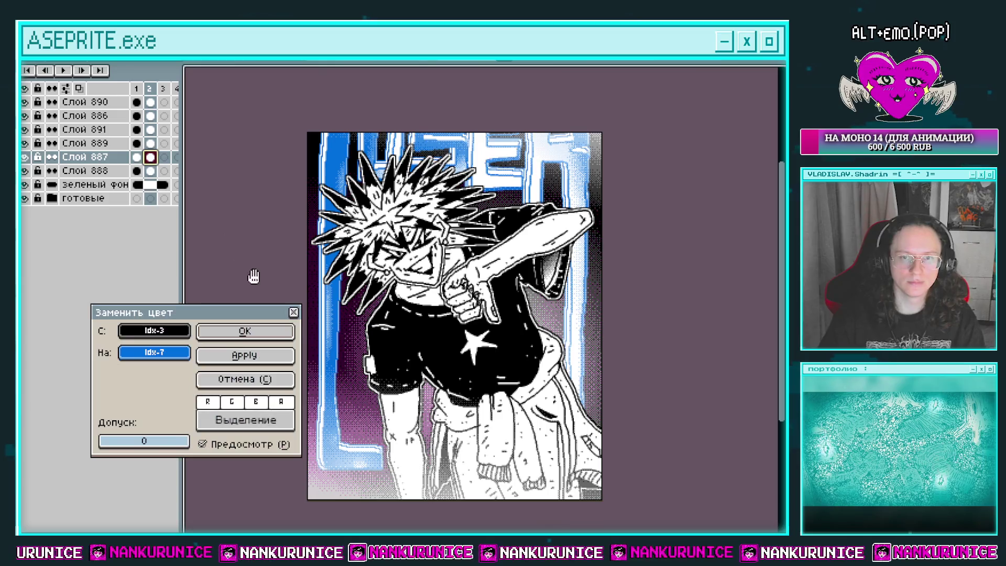
{"action": "left_click", "coordinate": [270, 331]}
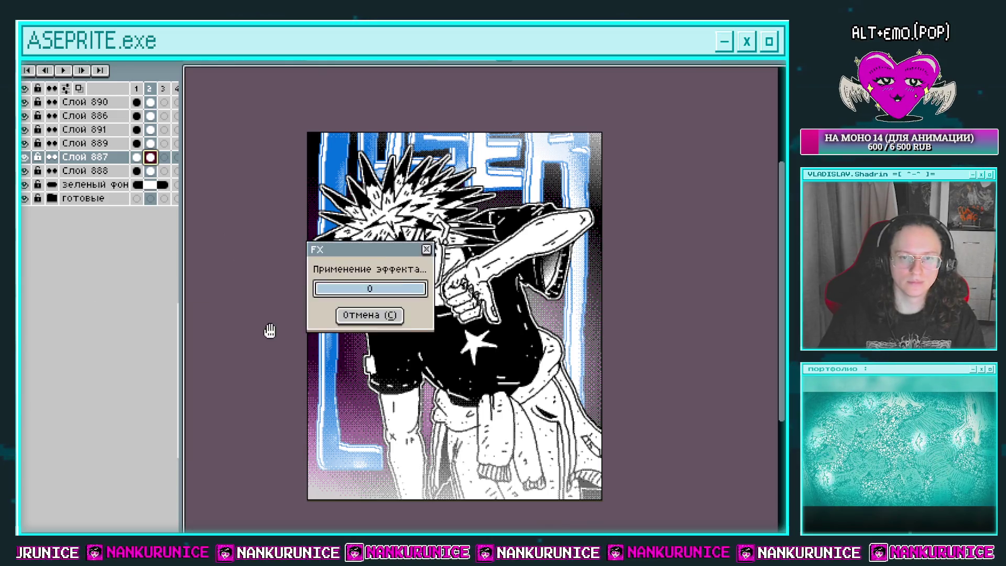
Turn Слой 888's purple gradient grey by replacing index 5 with index 4
{"action": "left_click", "coordinate": [25, 185]}
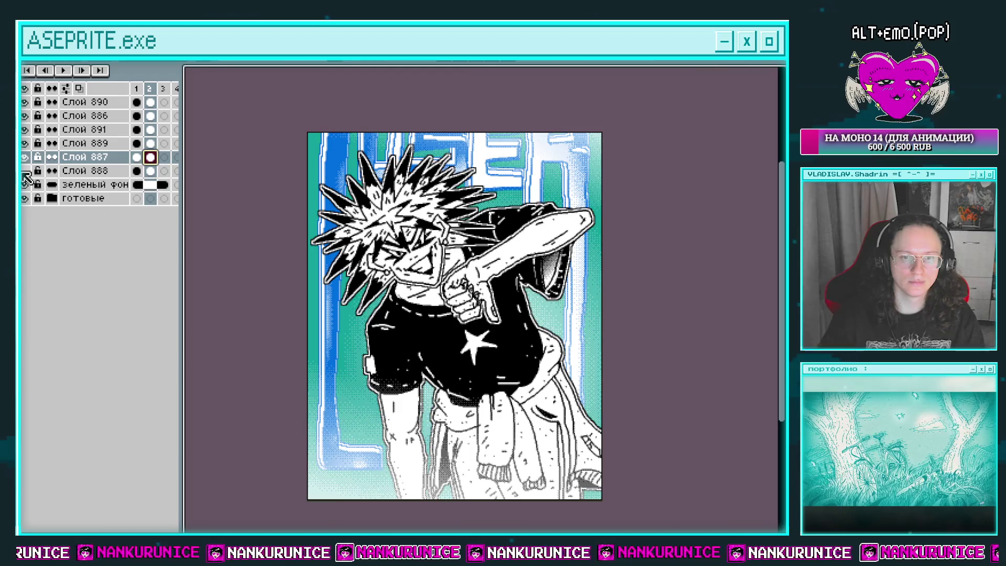
{"action": "left_click", "coordinate": [25, 185]}
{"action": "left_click", "coordinate": [151, 171]}
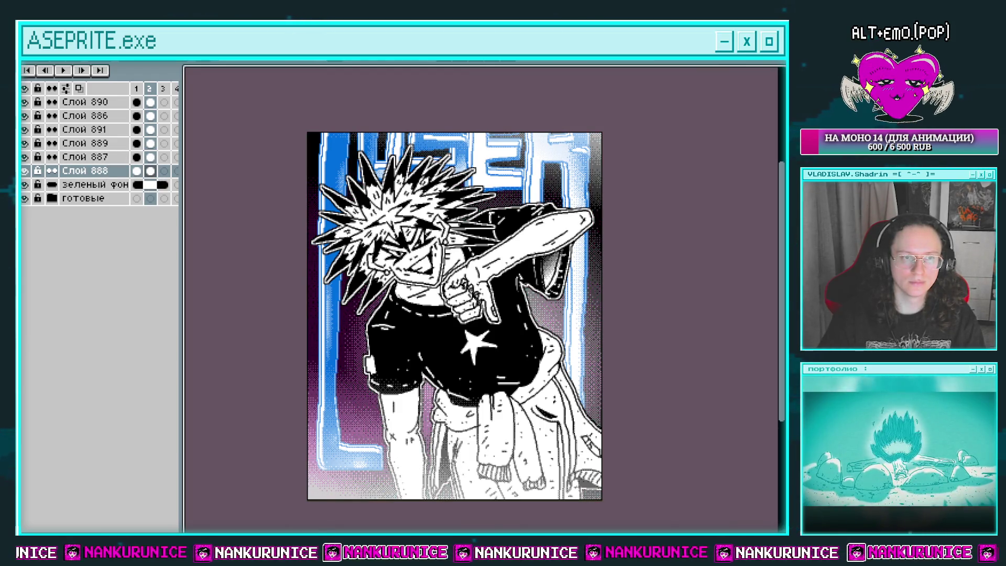
{"action": "key", "text": "shift+r"}
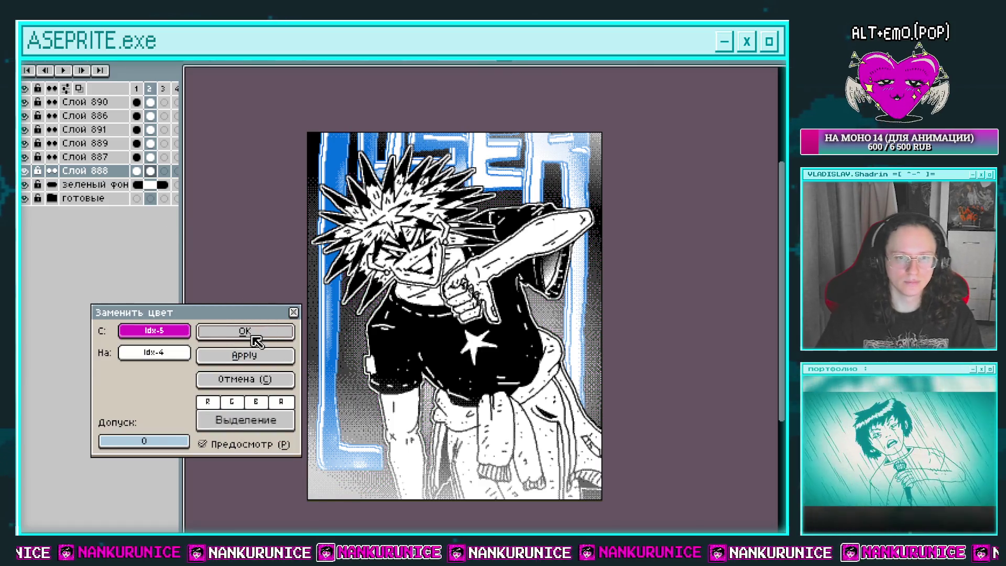
{"action": "left_click", "coordinate": [251, 335]}
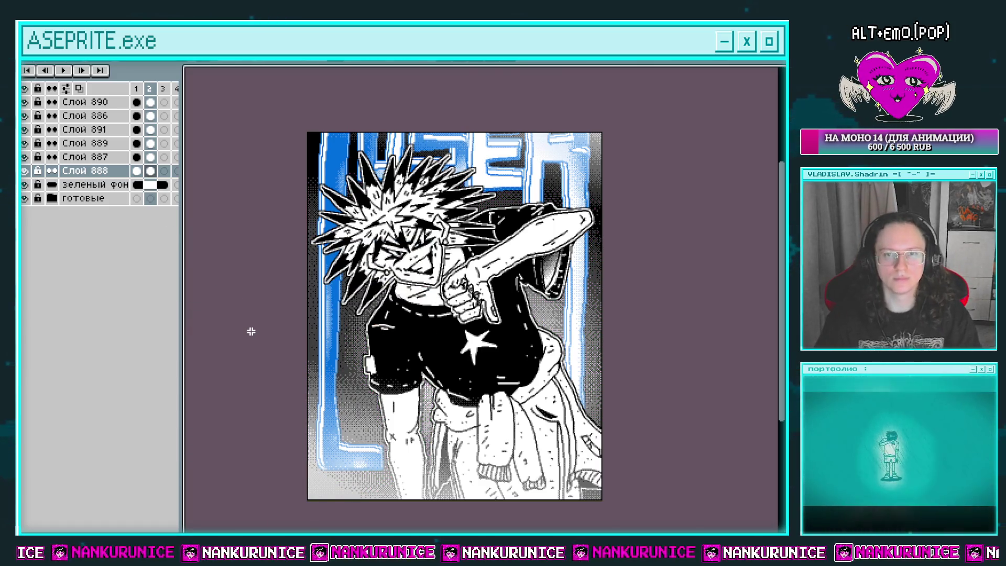
Make Слой 890's grey tones blue by replacing index 4 with index 7
{"action": "left_click", "coordinate": [150, 102]}
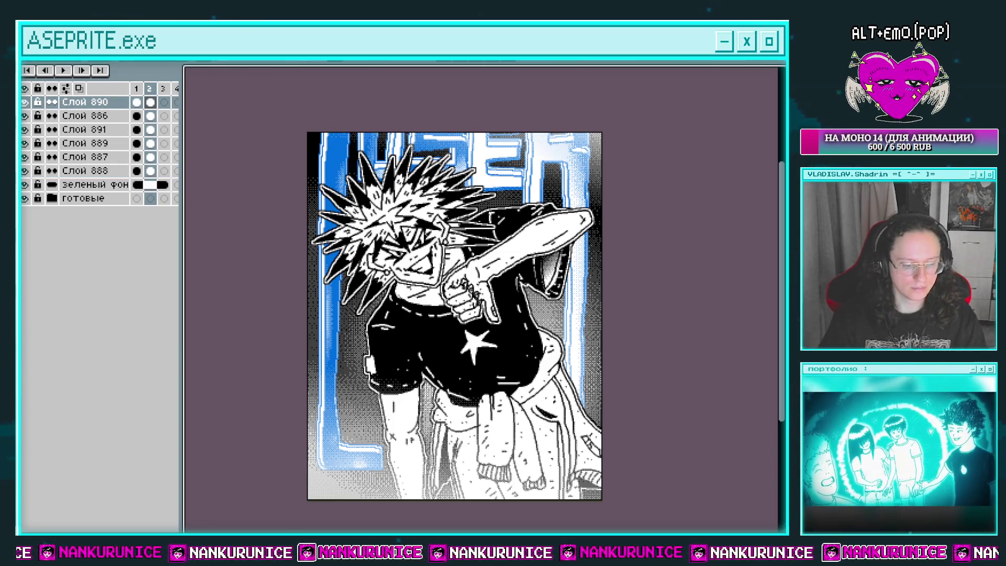
{"action": "key", "text": "shift+r"}
{"action": "left_click", "coordinate": [250, 331]}
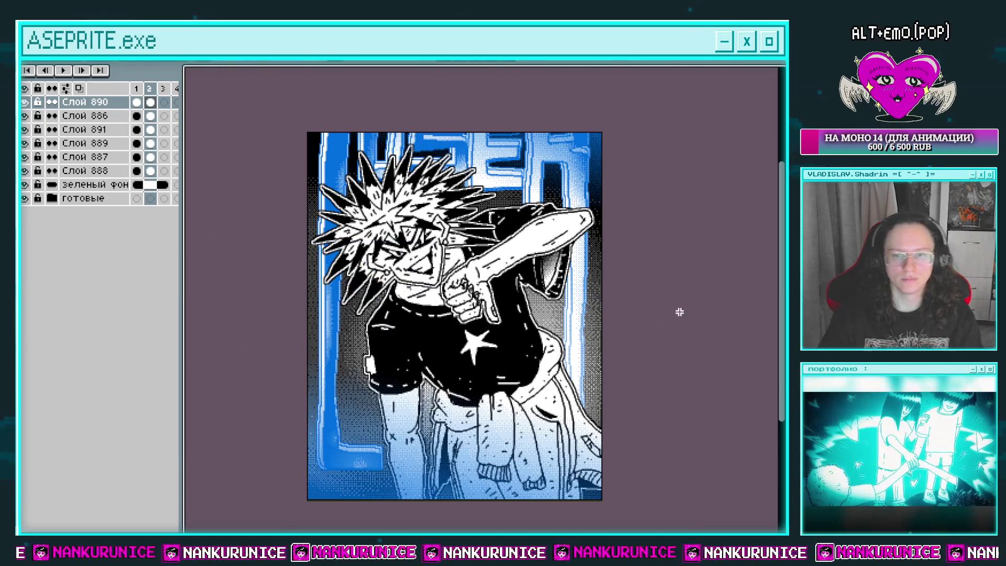